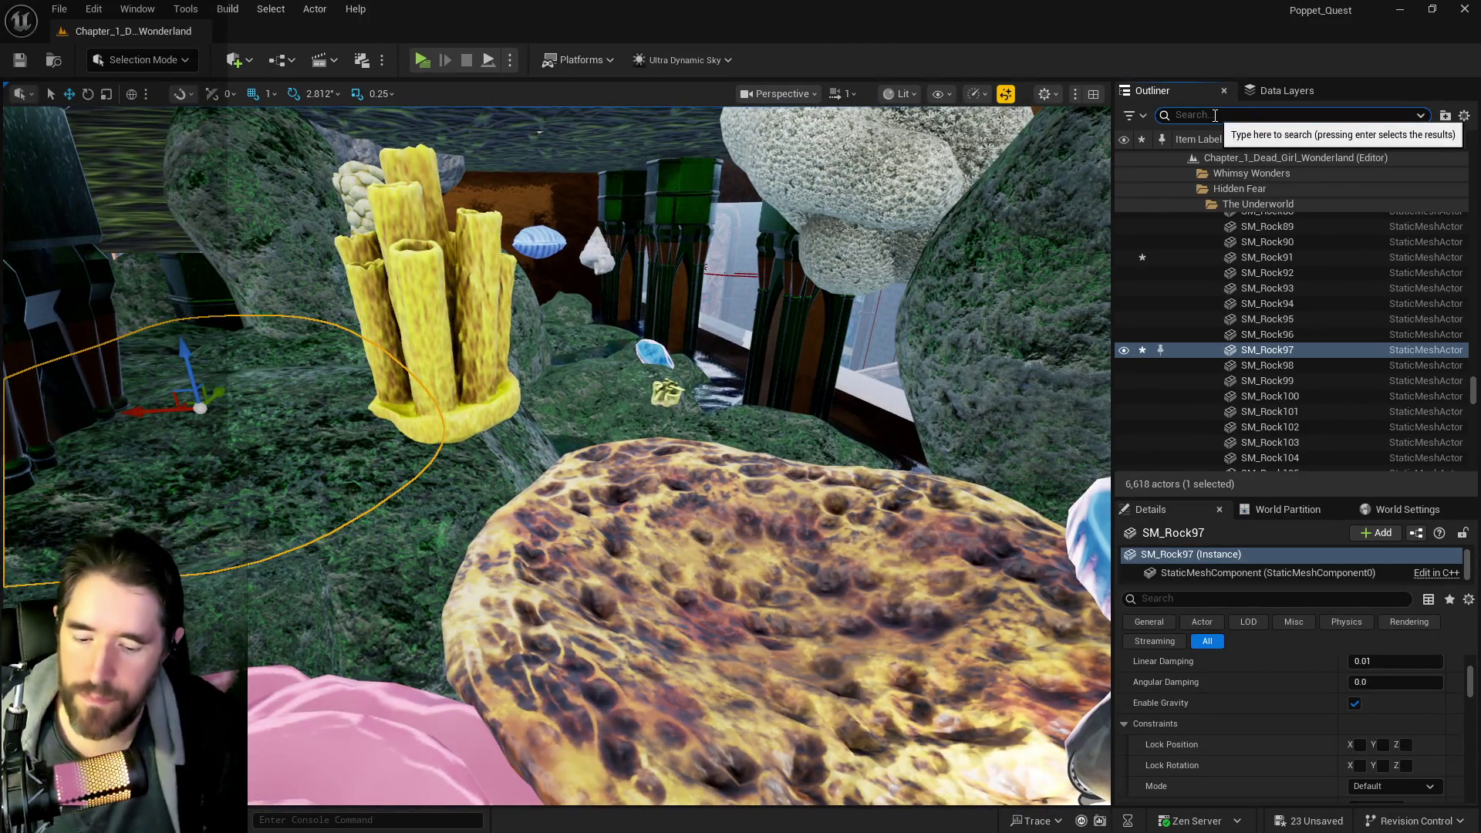
# - Filter the Outliner by 'ultra' to find Ultra_Dynamic_Sky and Ultra_Dynamic_Weather
pyautogui.write('ultra')
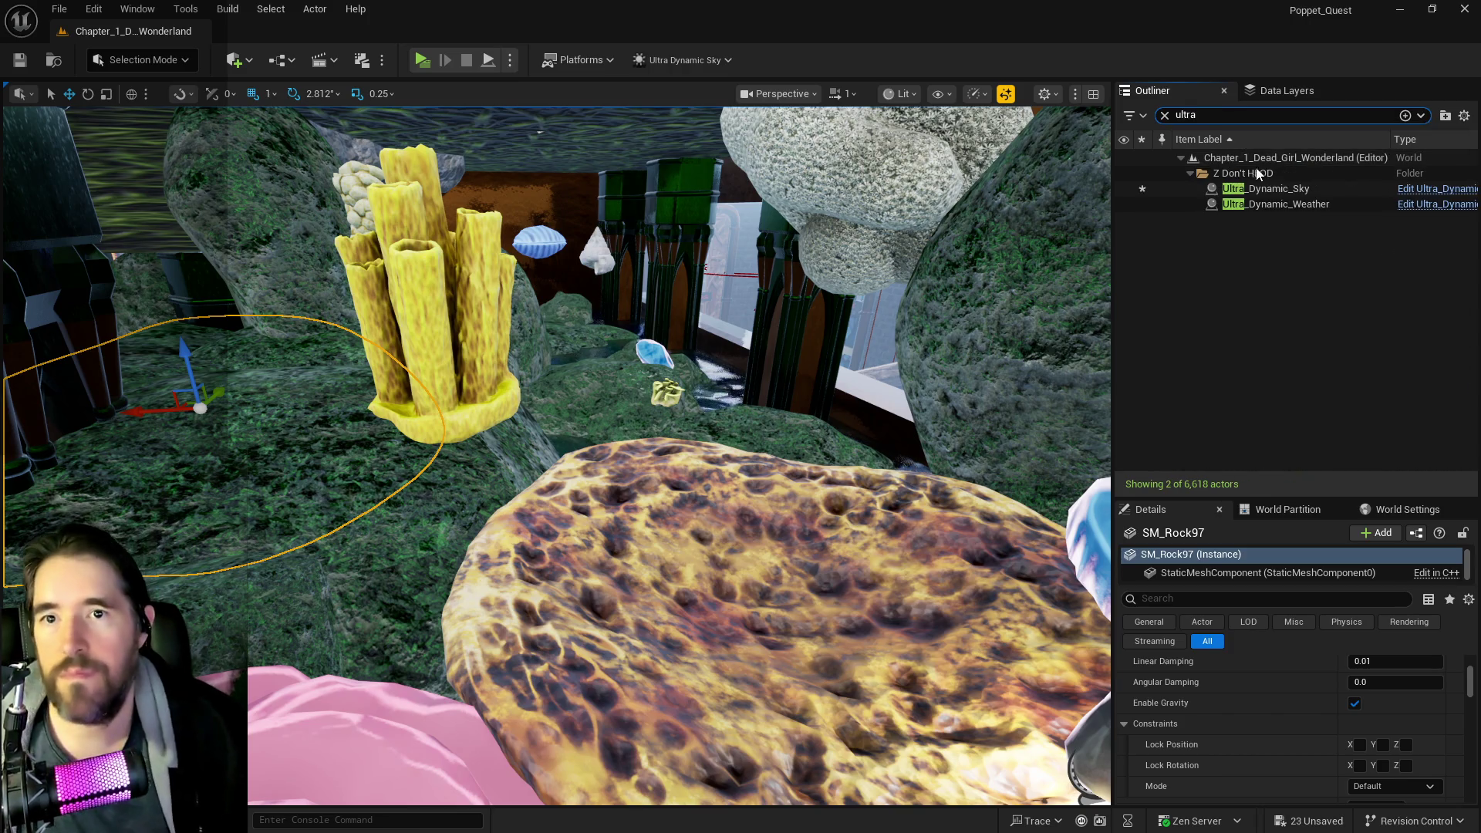
# - Set Ultra_Dynamic_Sky's Time Of Day to 2400 for night and save all changes
pyautogui.scroll(10, 1362, 725)
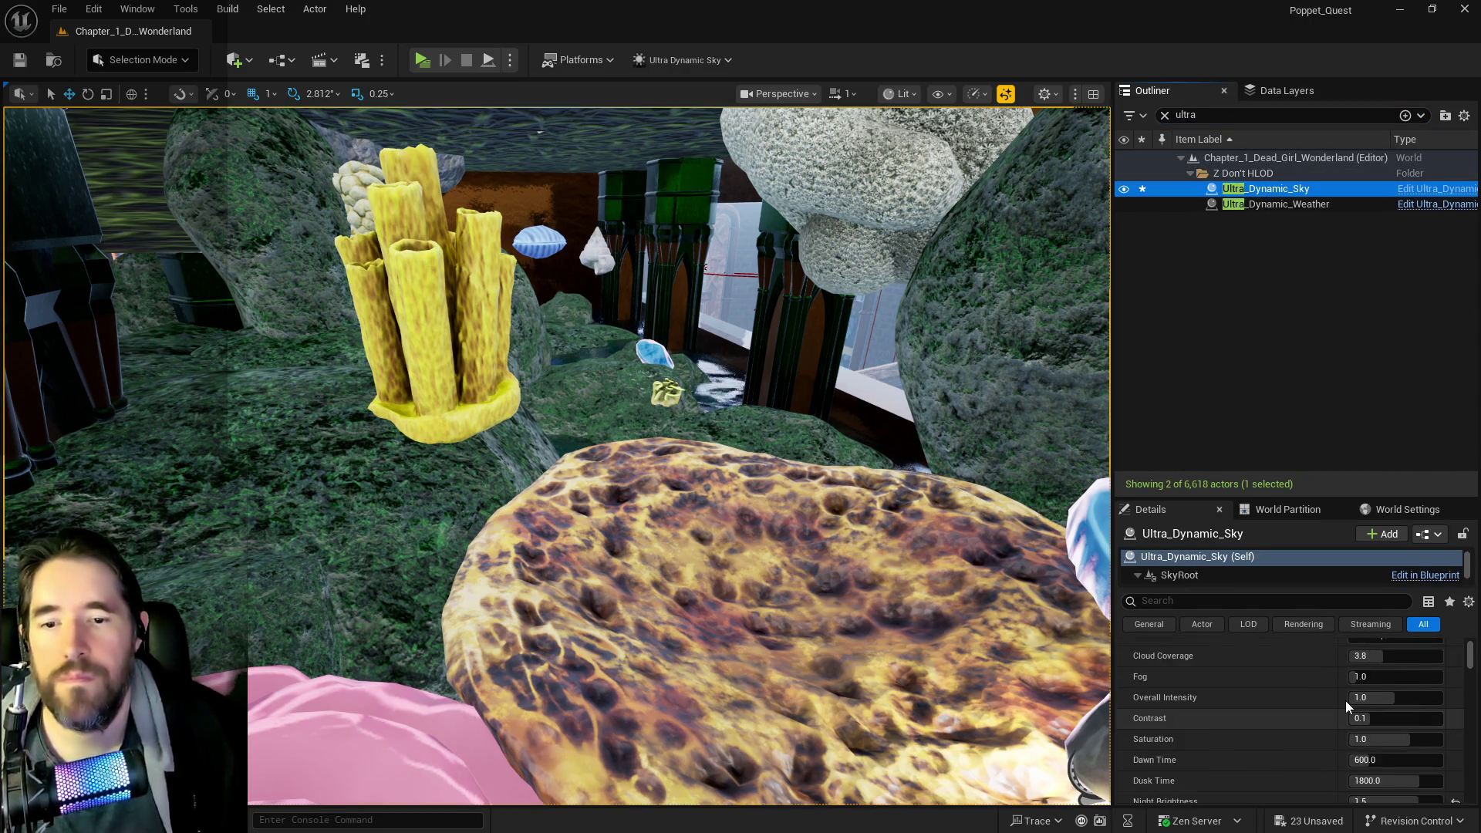
pyautogui.moveTo(1388, 792); pyautogui.dragTo(1450, 792)
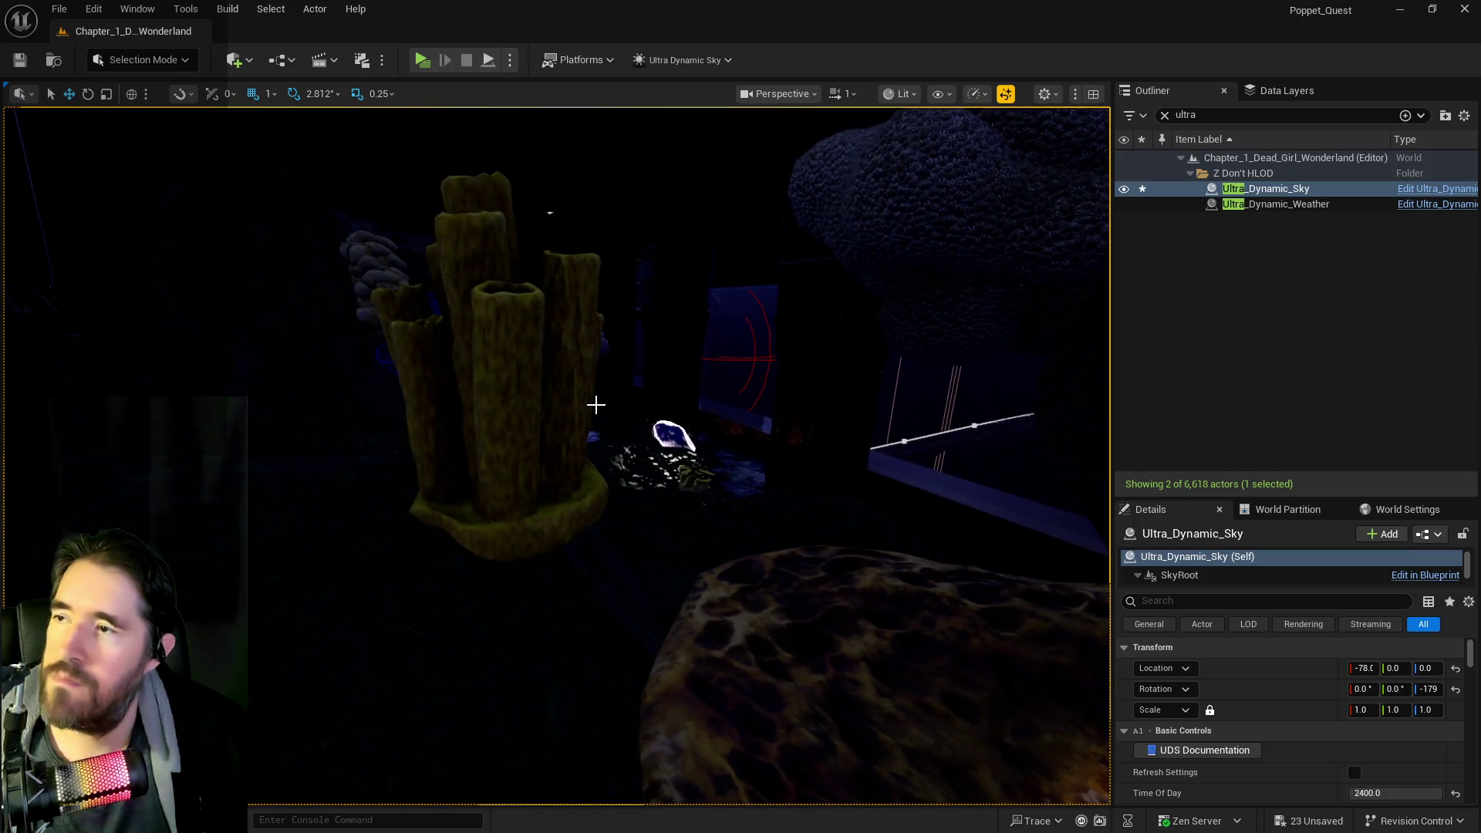
pyautogui.hotkey('ctrl', 's')
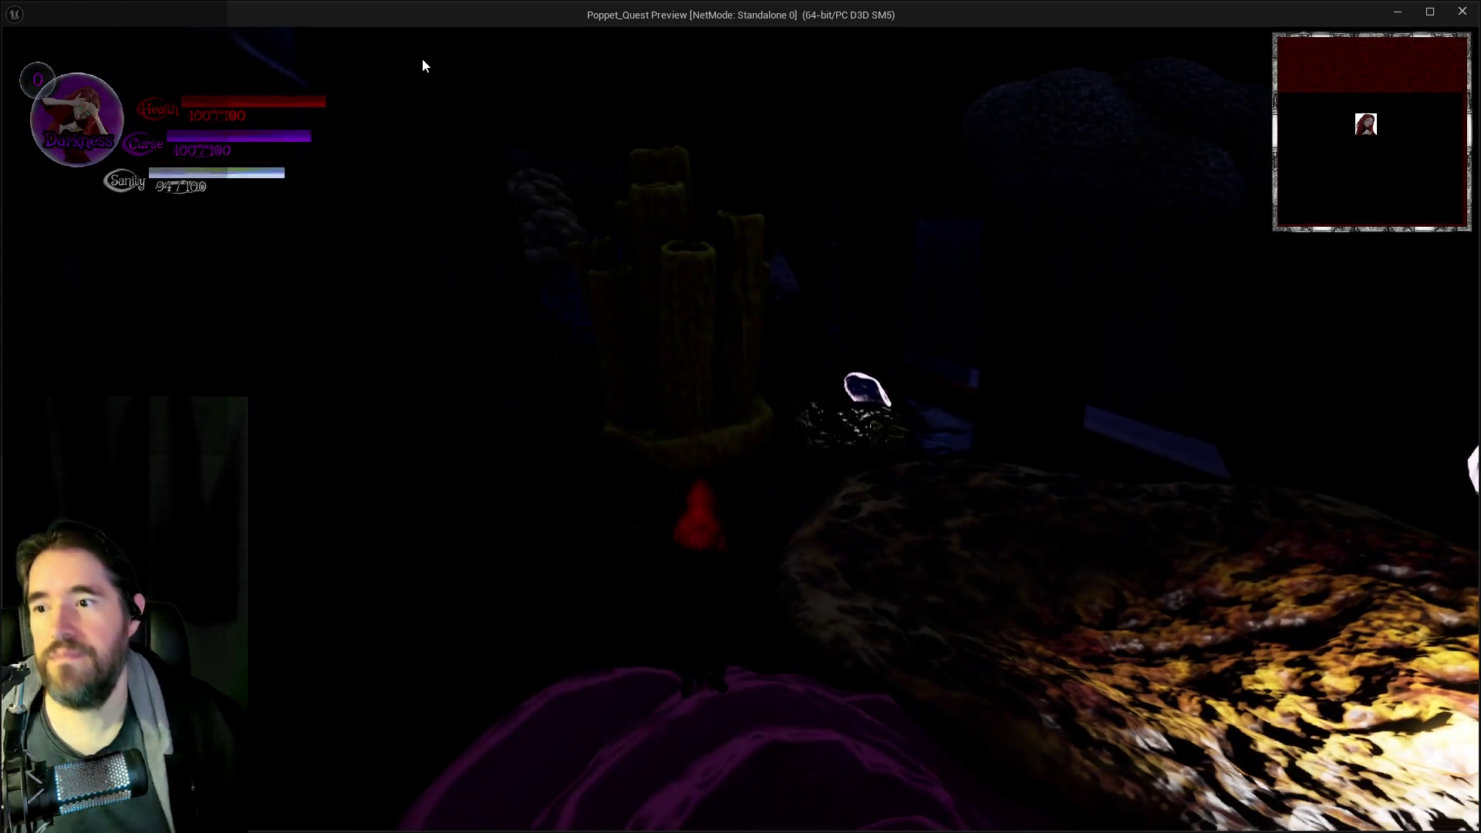
# - Run onto the glowing platform and pick the red card from the card collection menu
pyautogui.press('w')
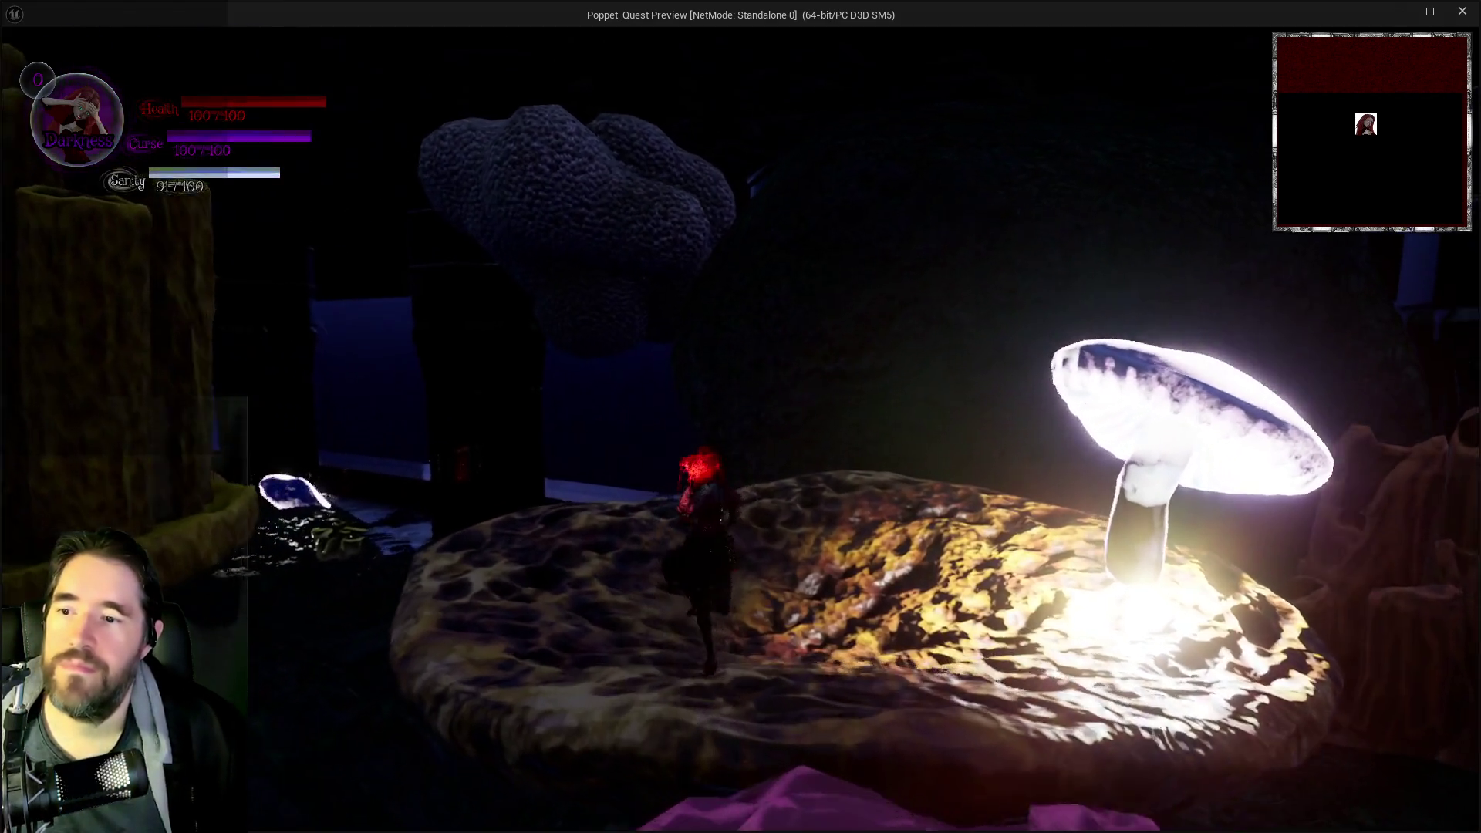
pyautogui.press('Escape')
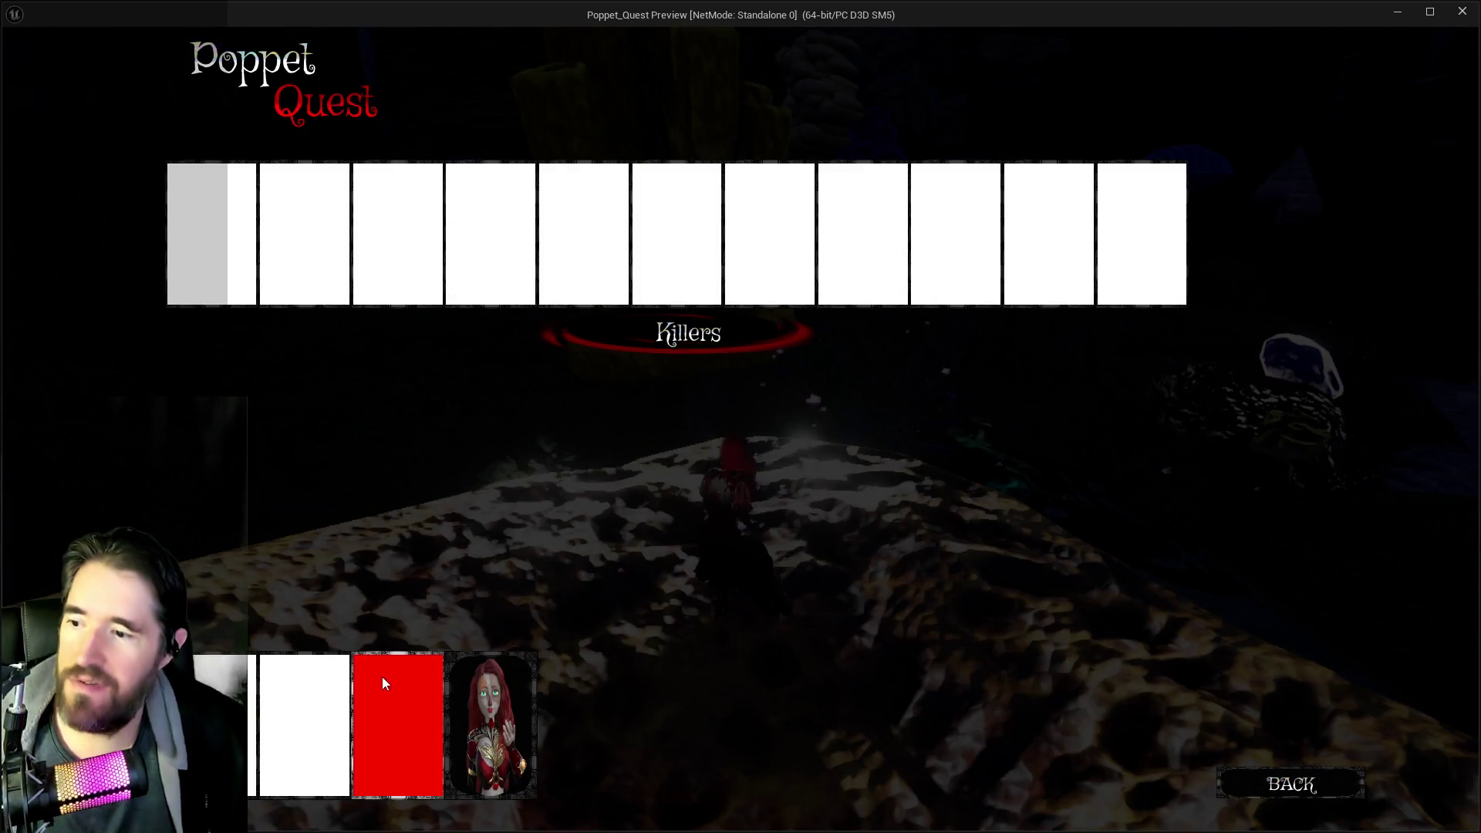
pyautogui.click(488, 671)
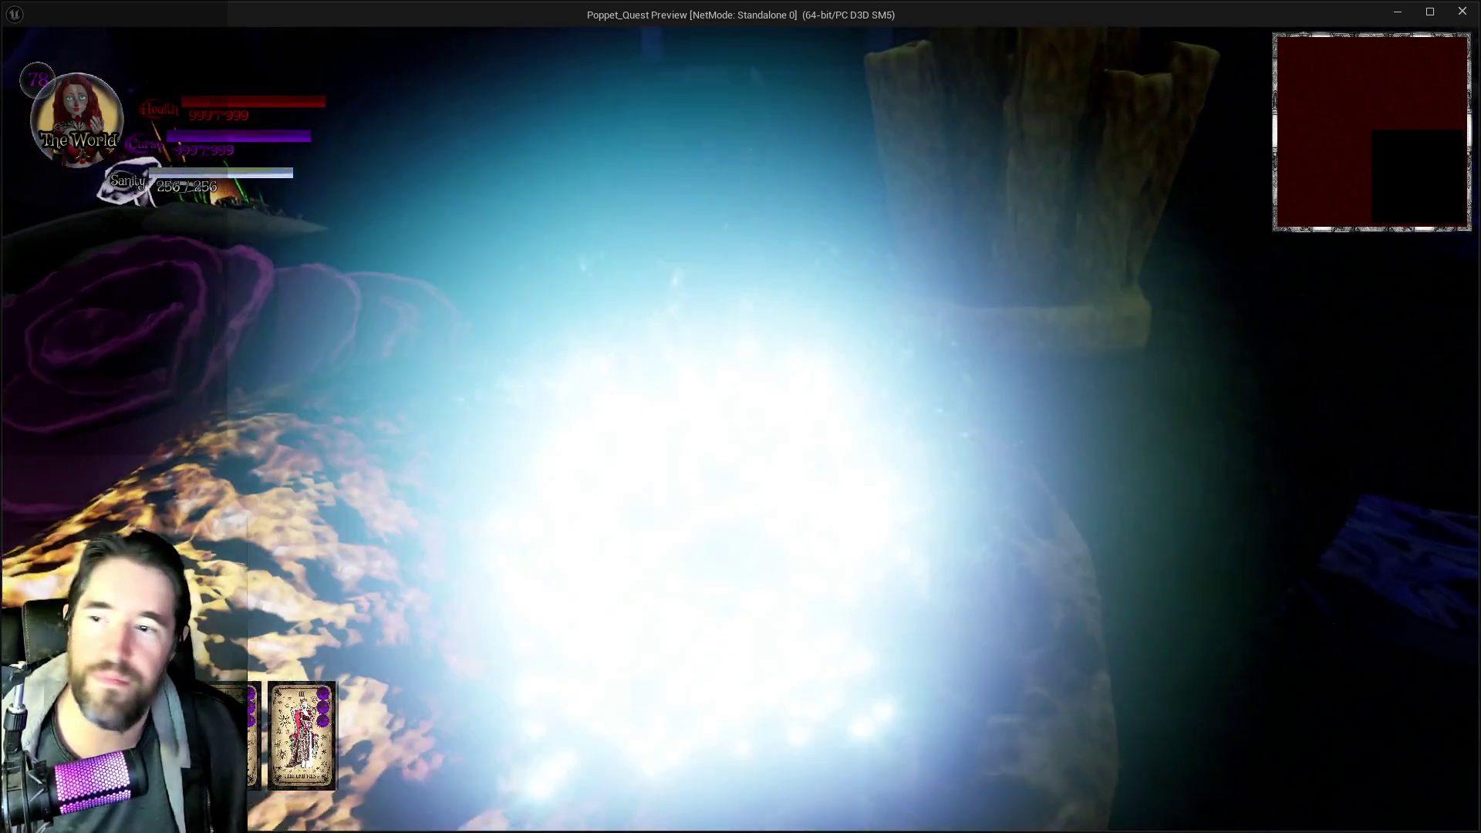
# - Run past the glowing crystal across the rocky ledges beside the lit rock wall
pyautogui.press('s')
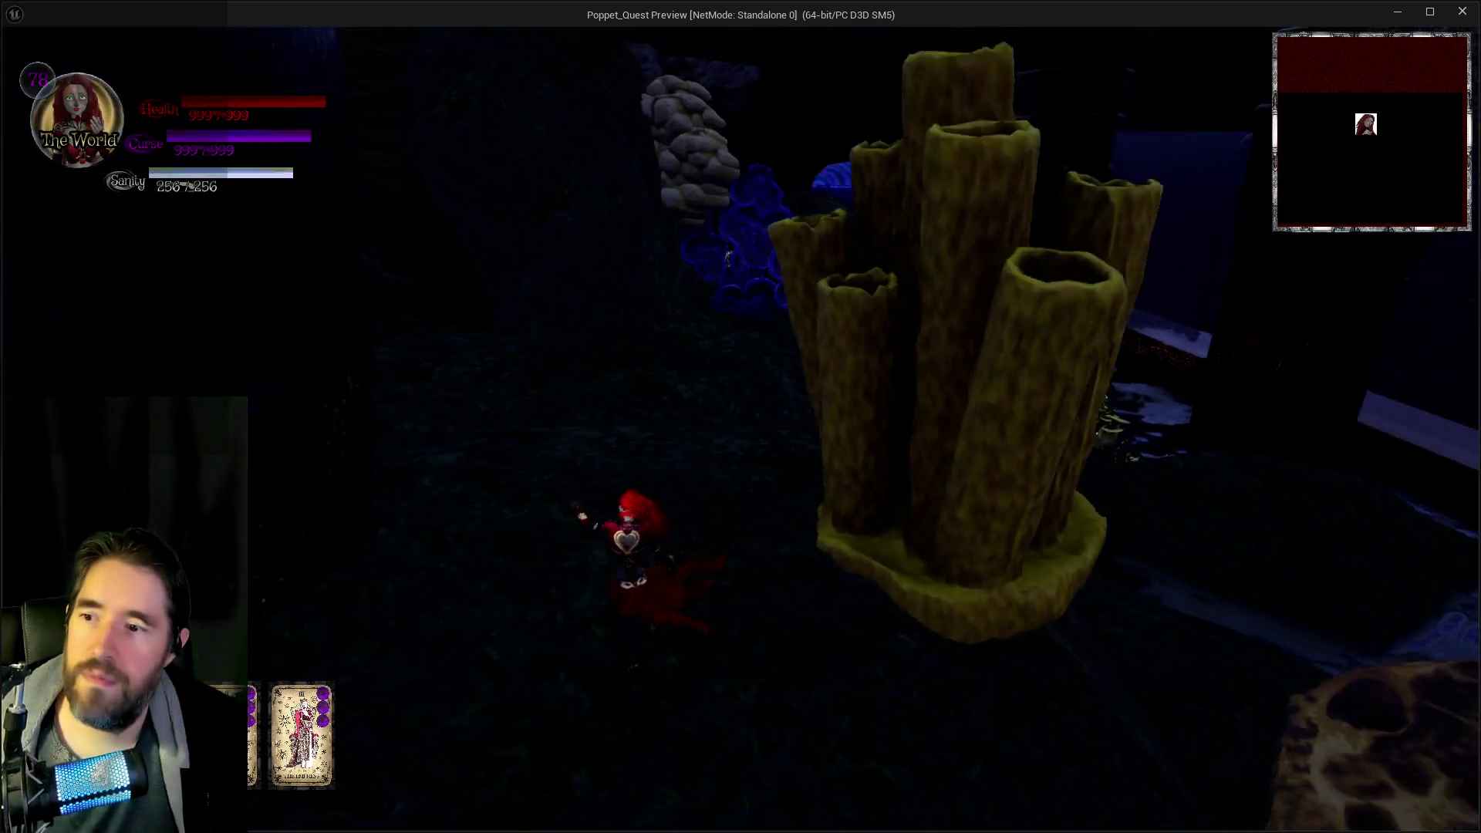
pyautogui.press('w')
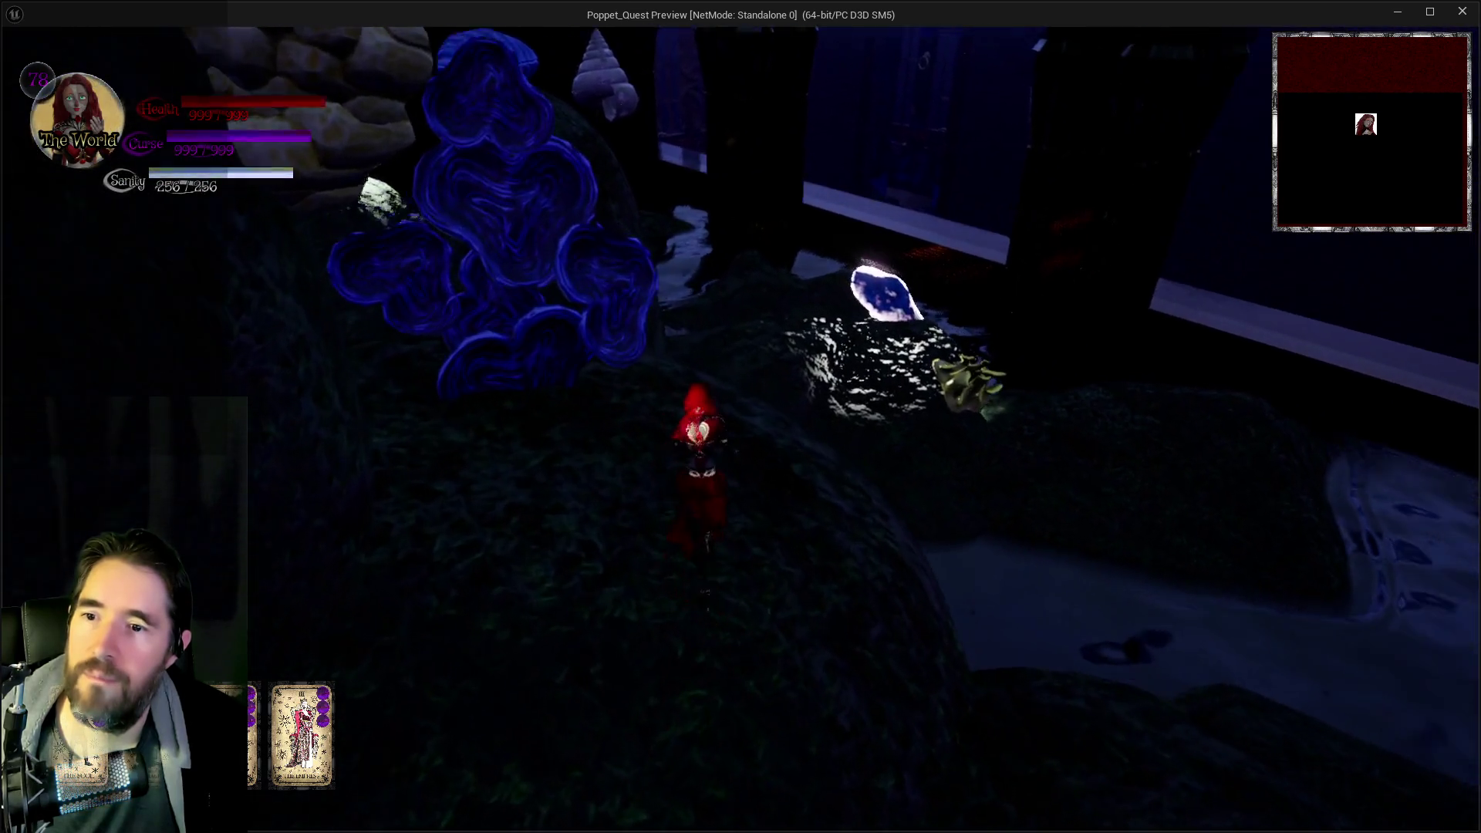
pyautogui.press('w')
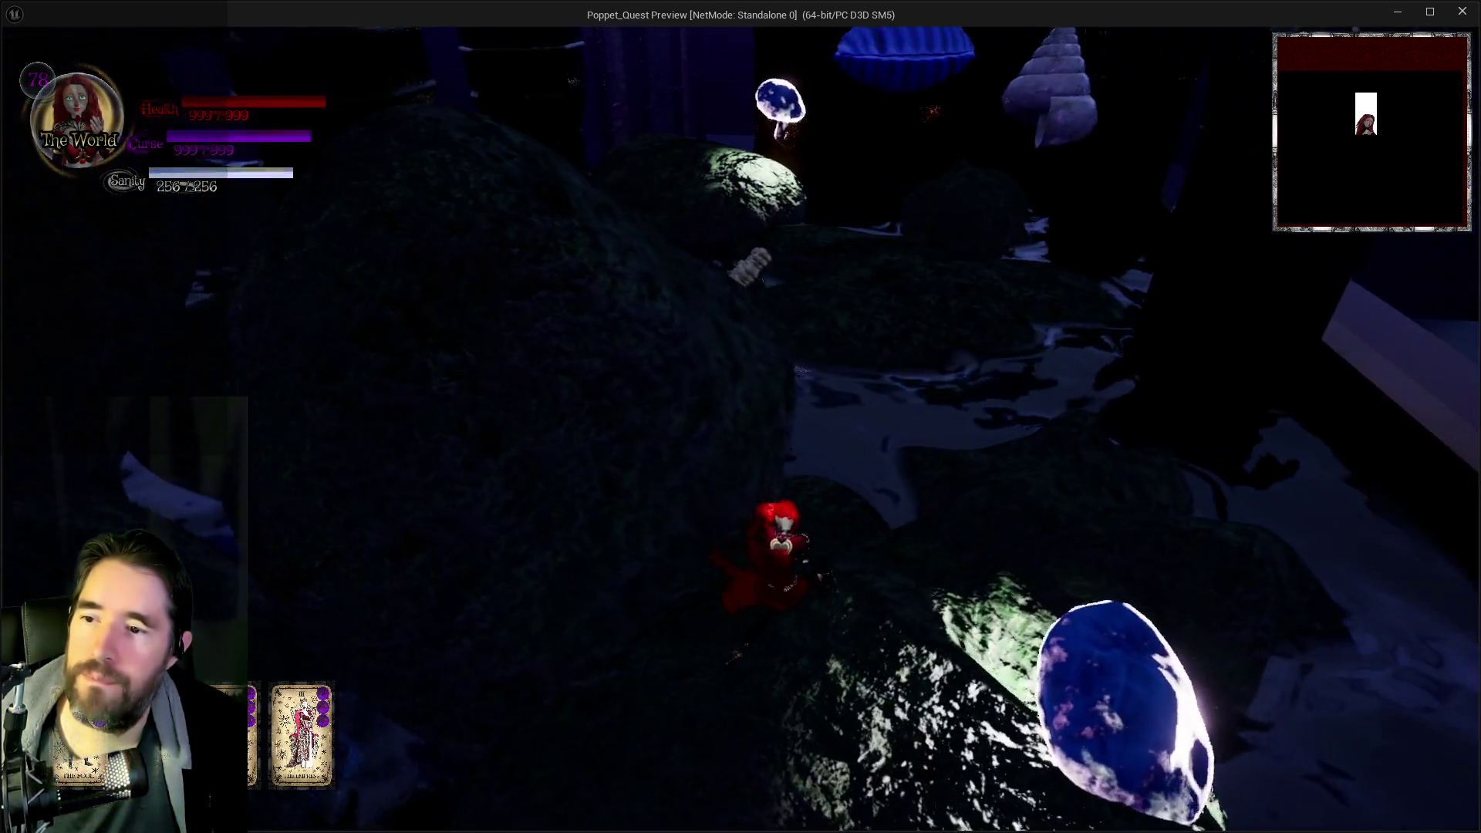
pyautogui.press('w')
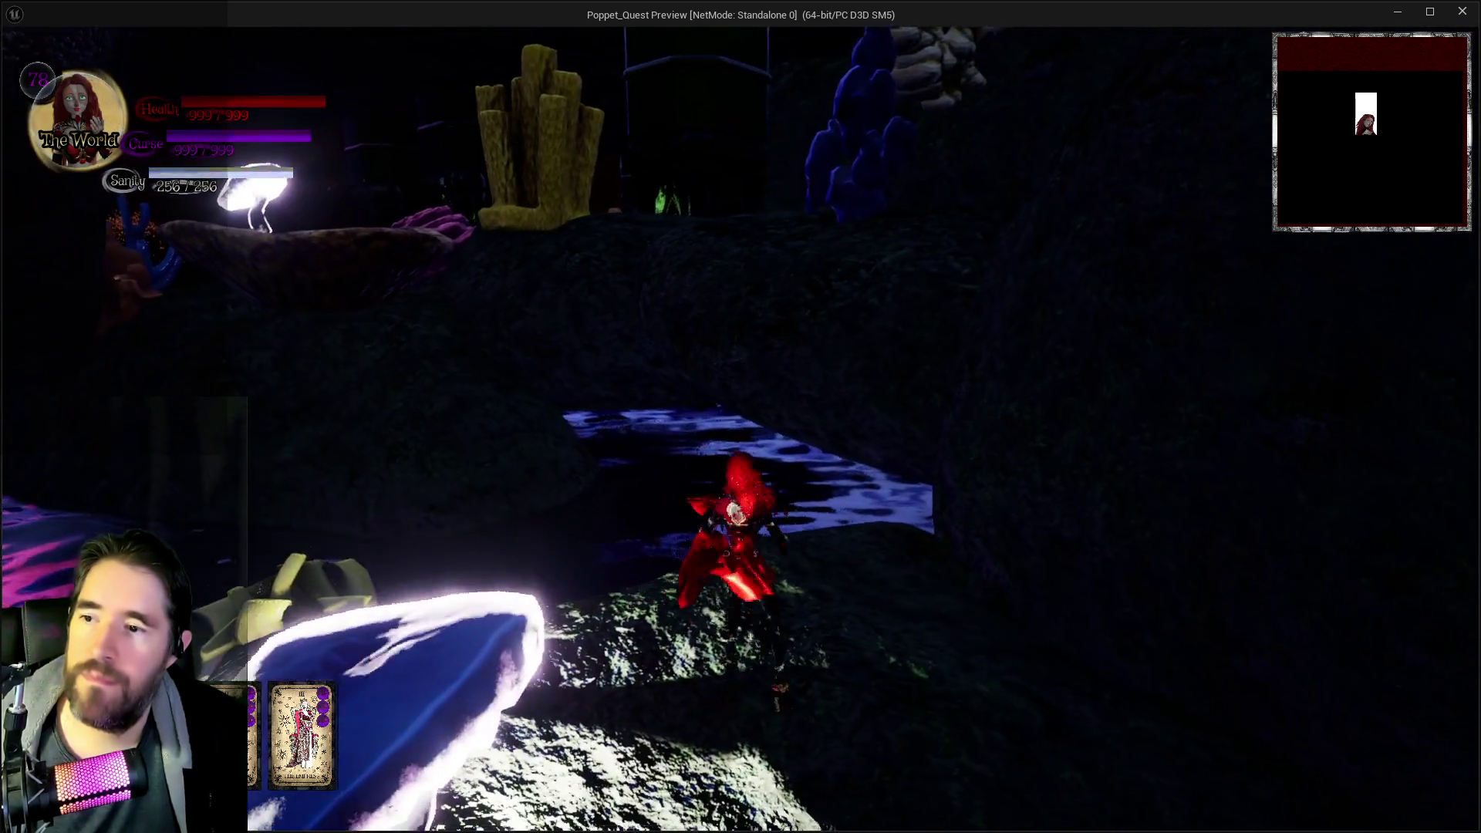
pyautogui.press('w')
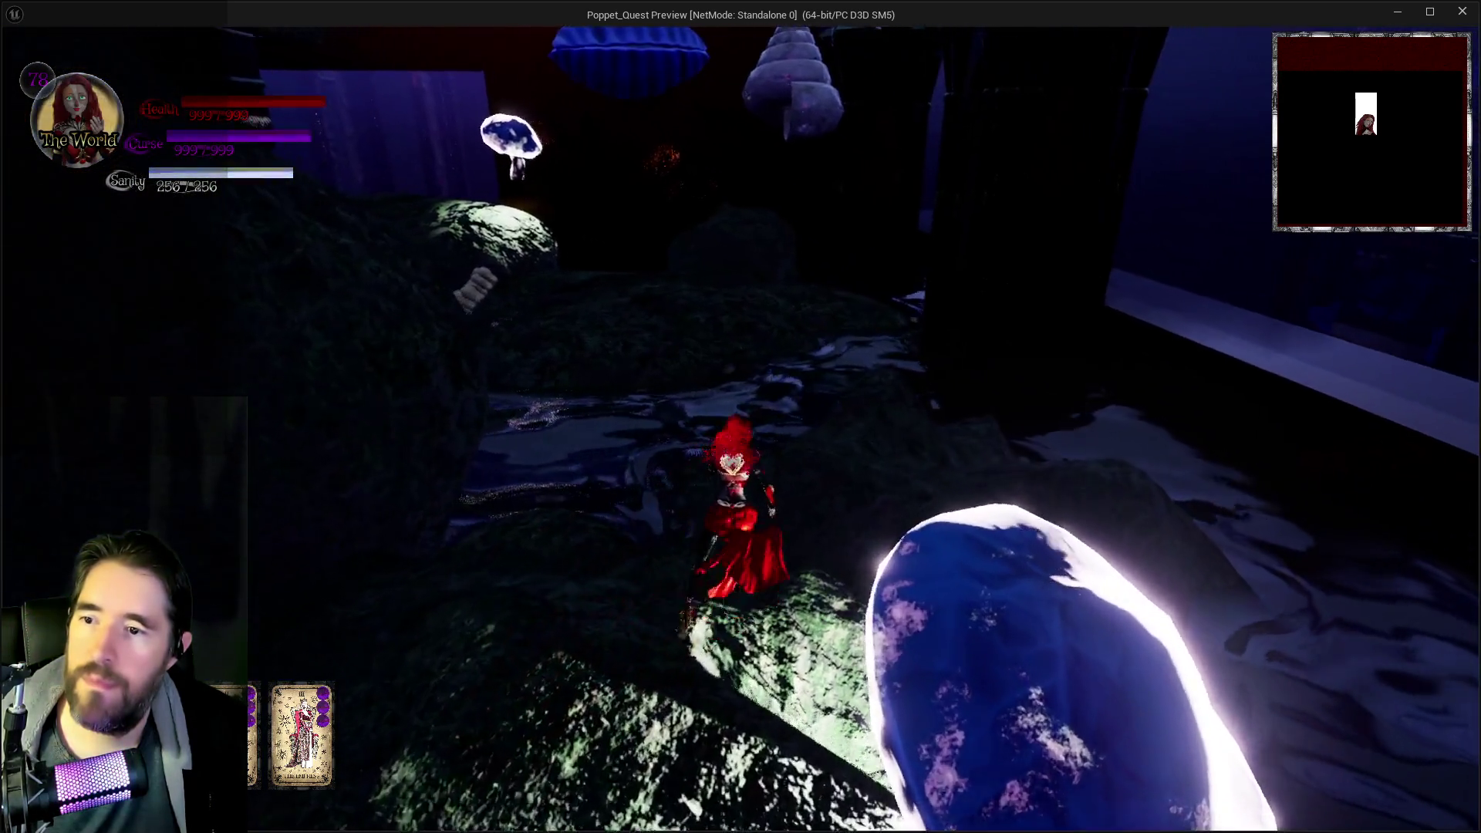
pyautogui.press('w')
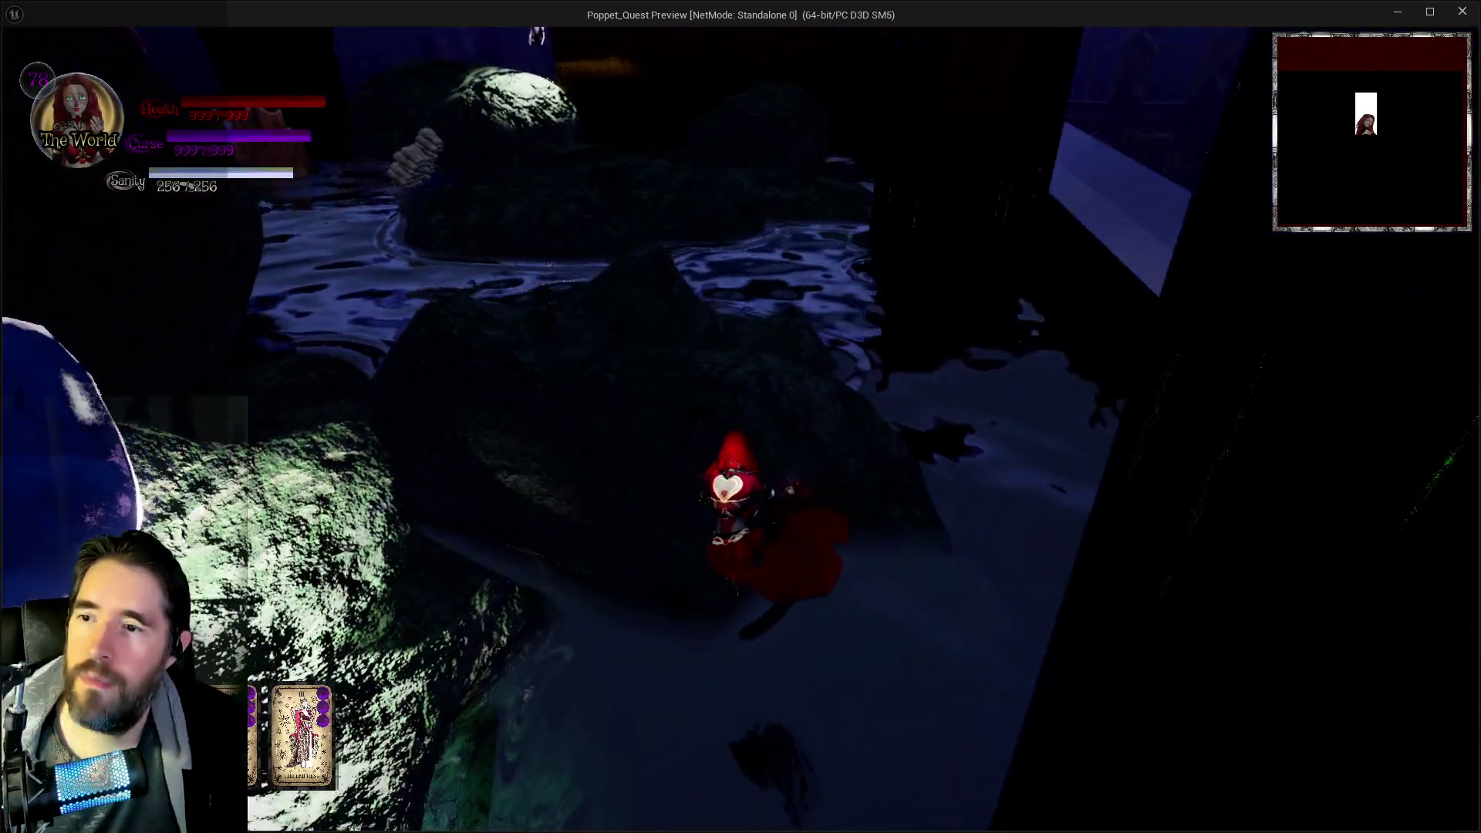
pyautogui.press('w')
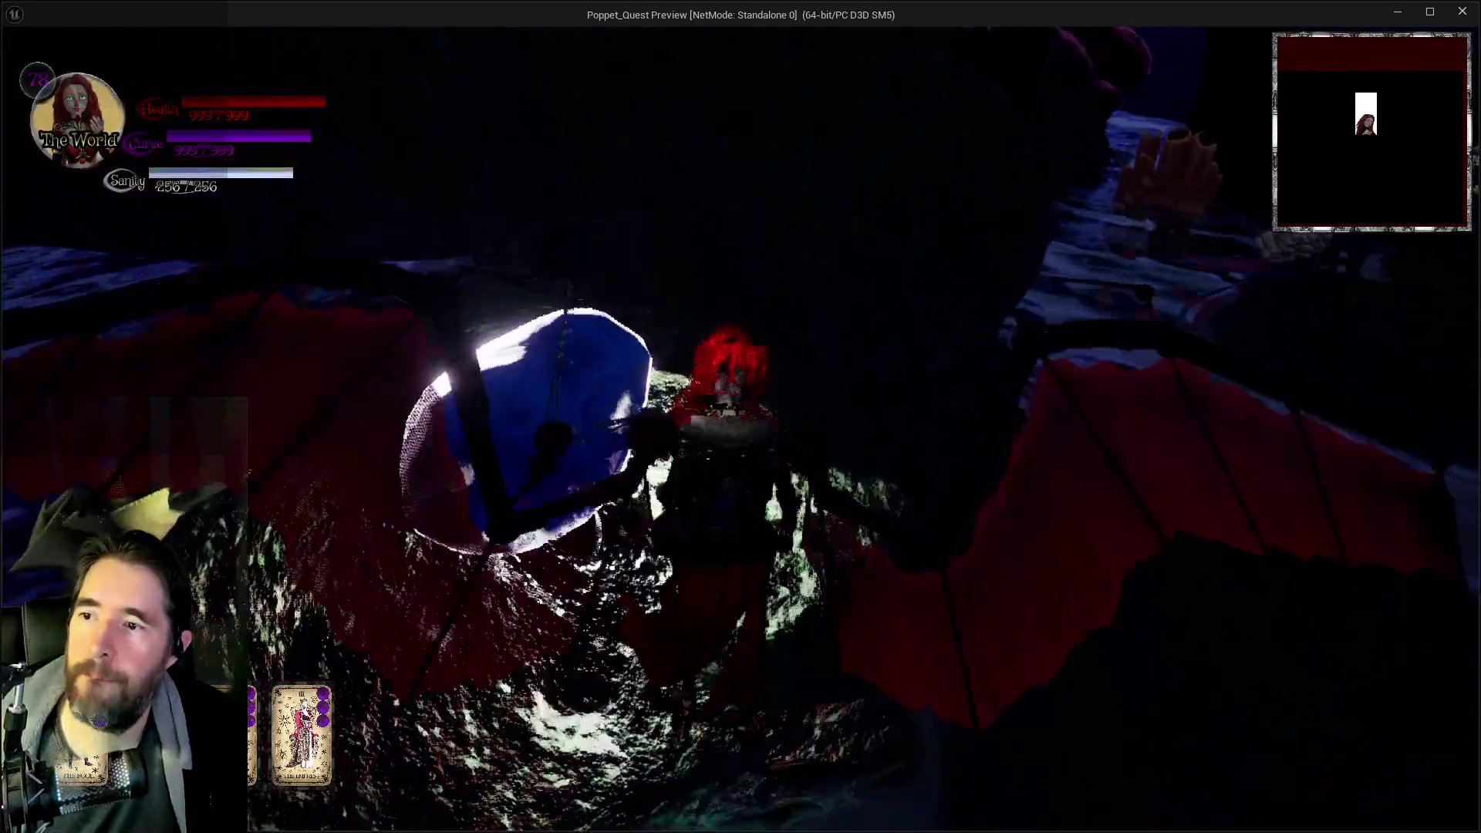
pyautogui.press('w')
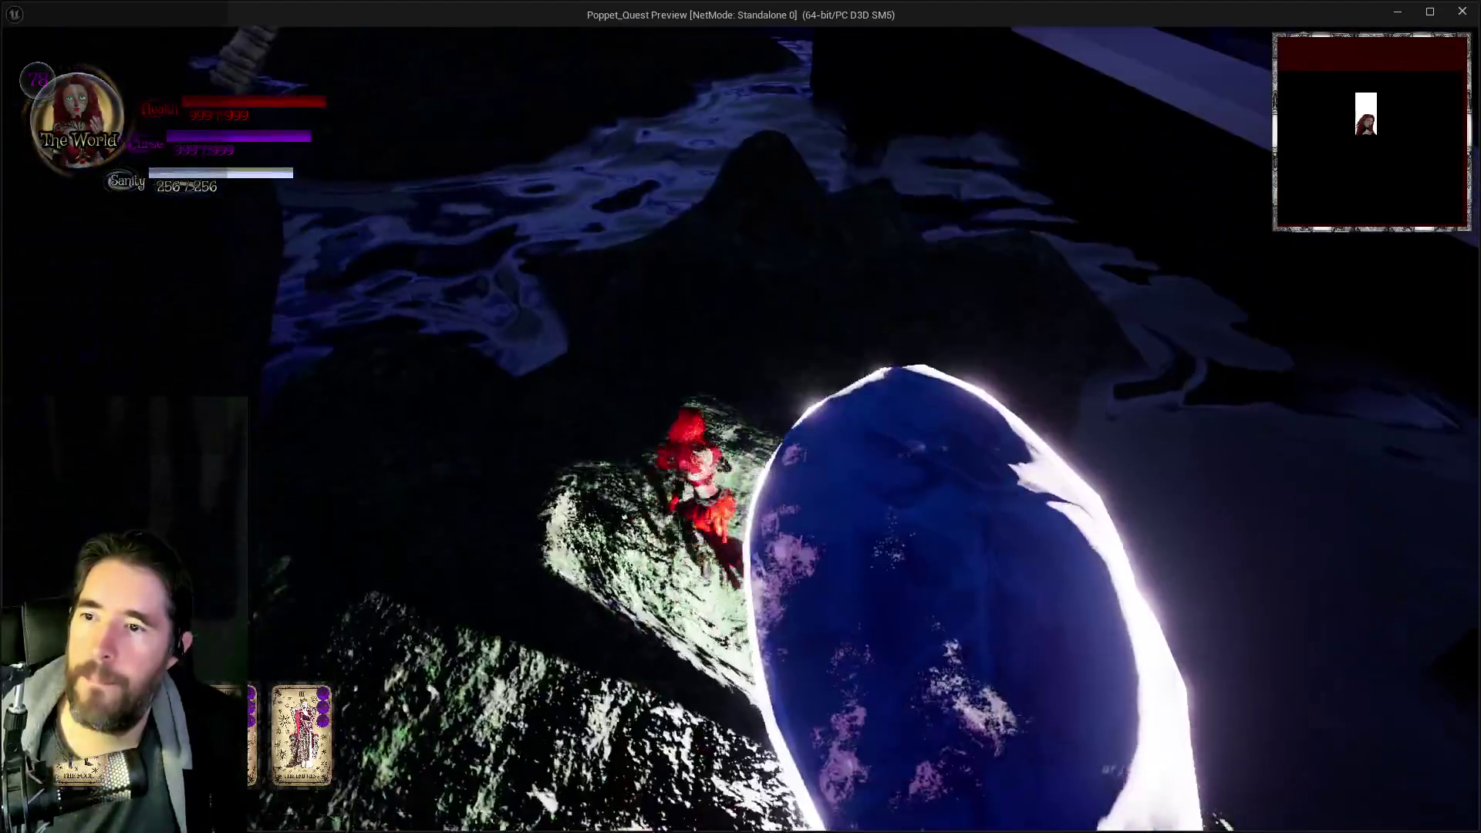
pyautogui.press('w')
pyautogui.press('w')
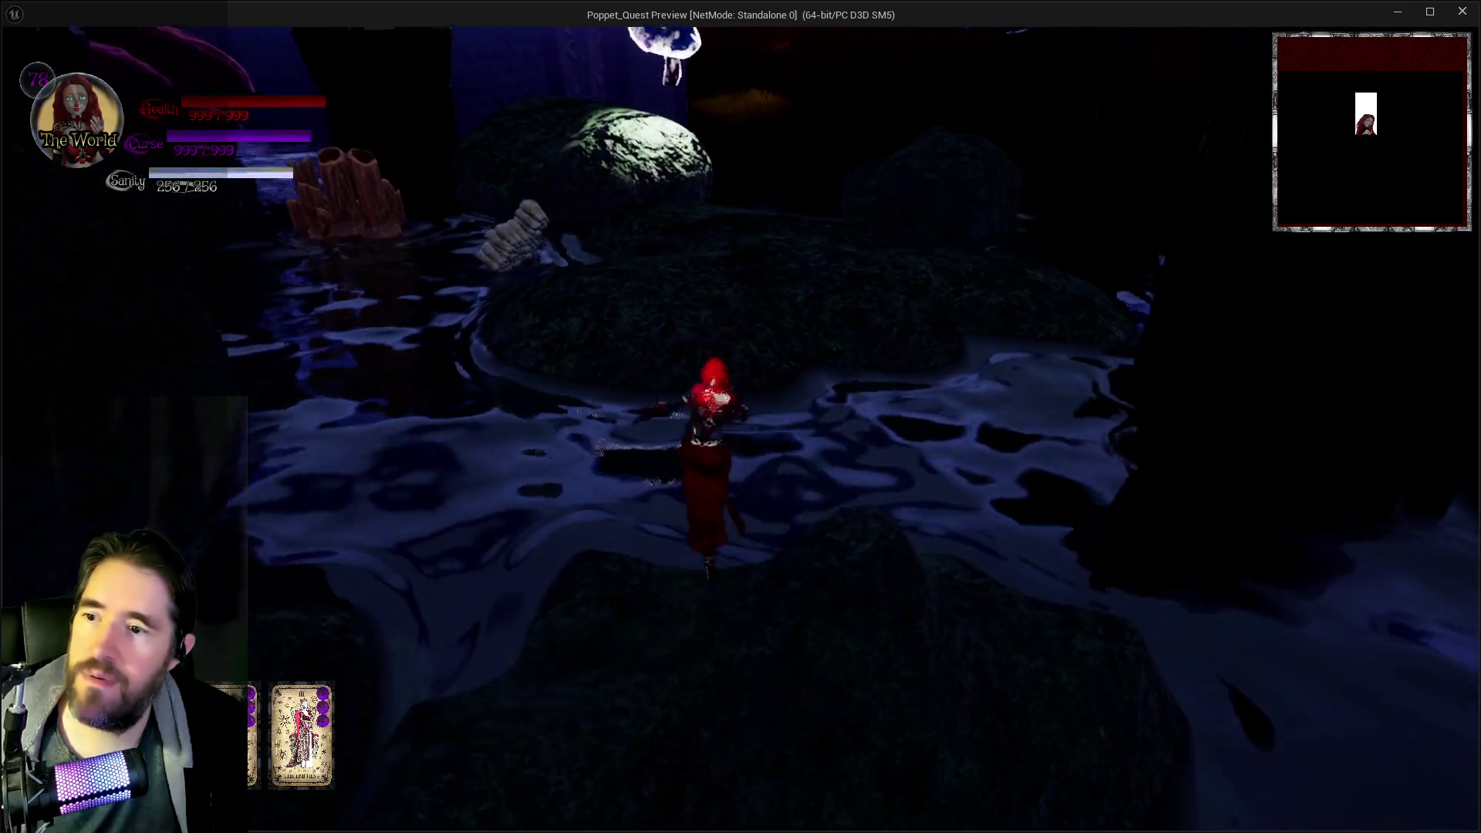
# - Walk through the cave past the giant clam and coral toward the glowing mushrooms
pyautogui.press('w')
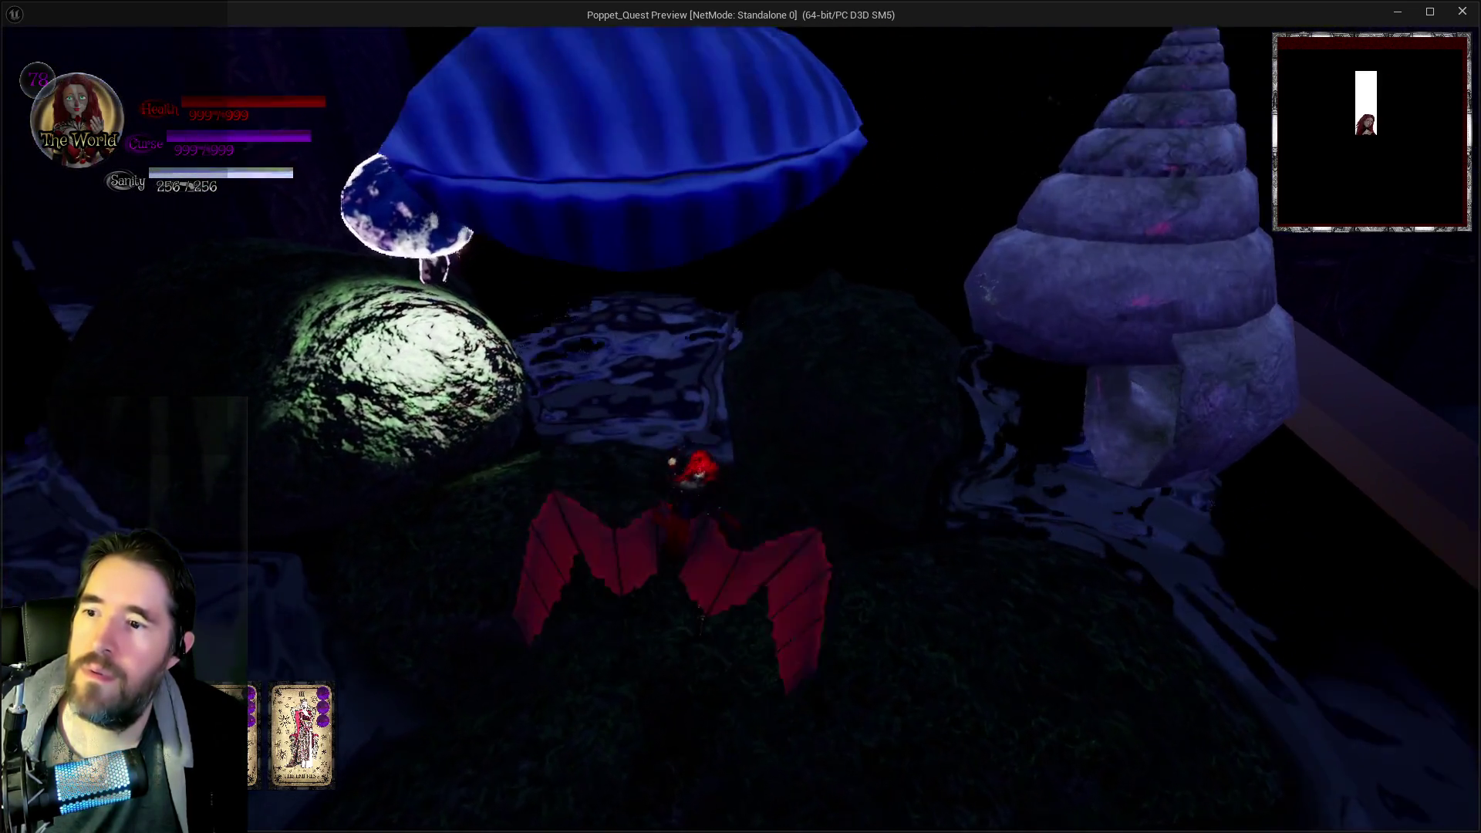
pyautogui.press('w')
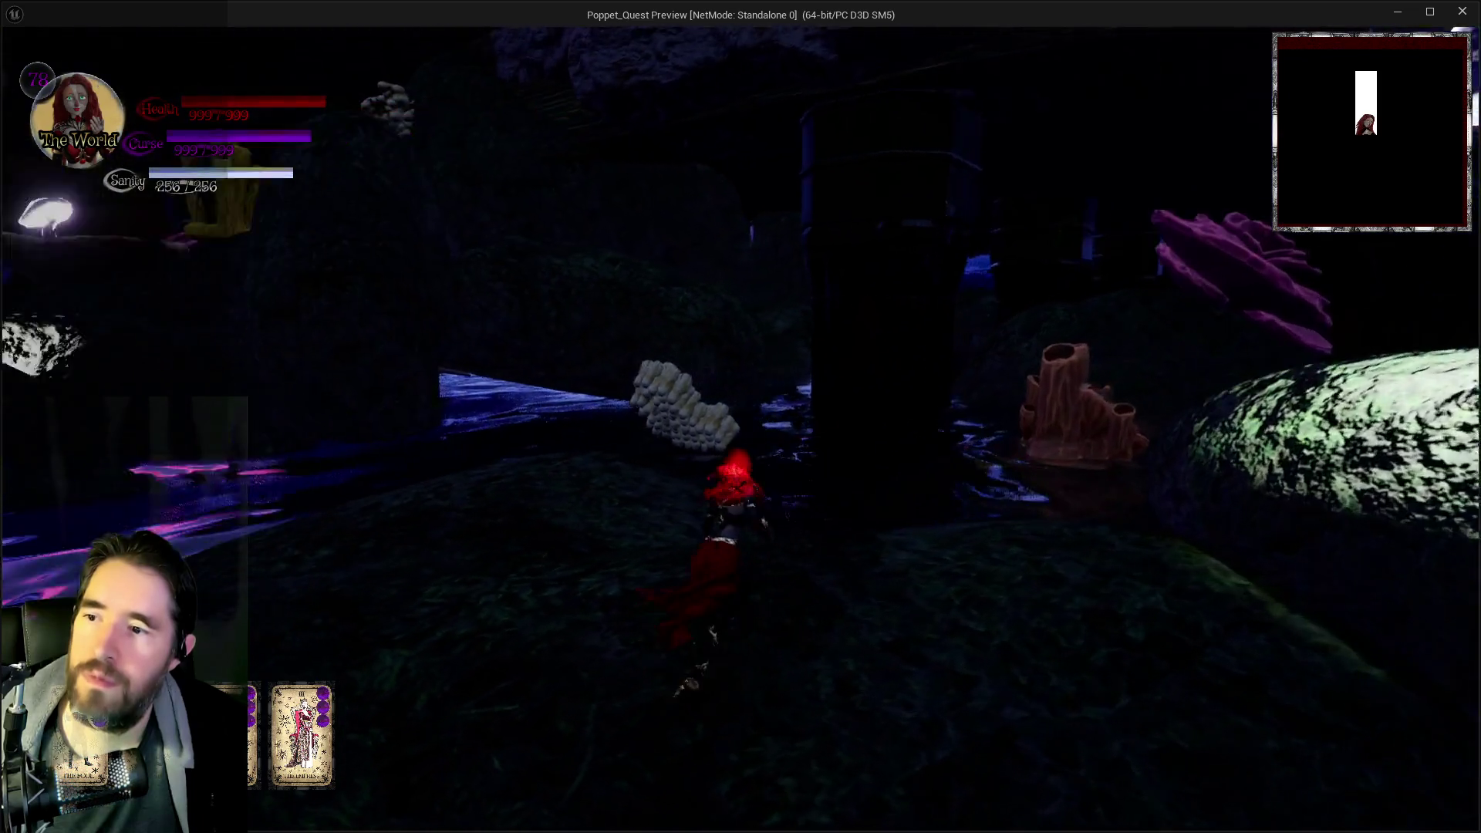
pyautogui.press('w')
pyautogui.press('w')
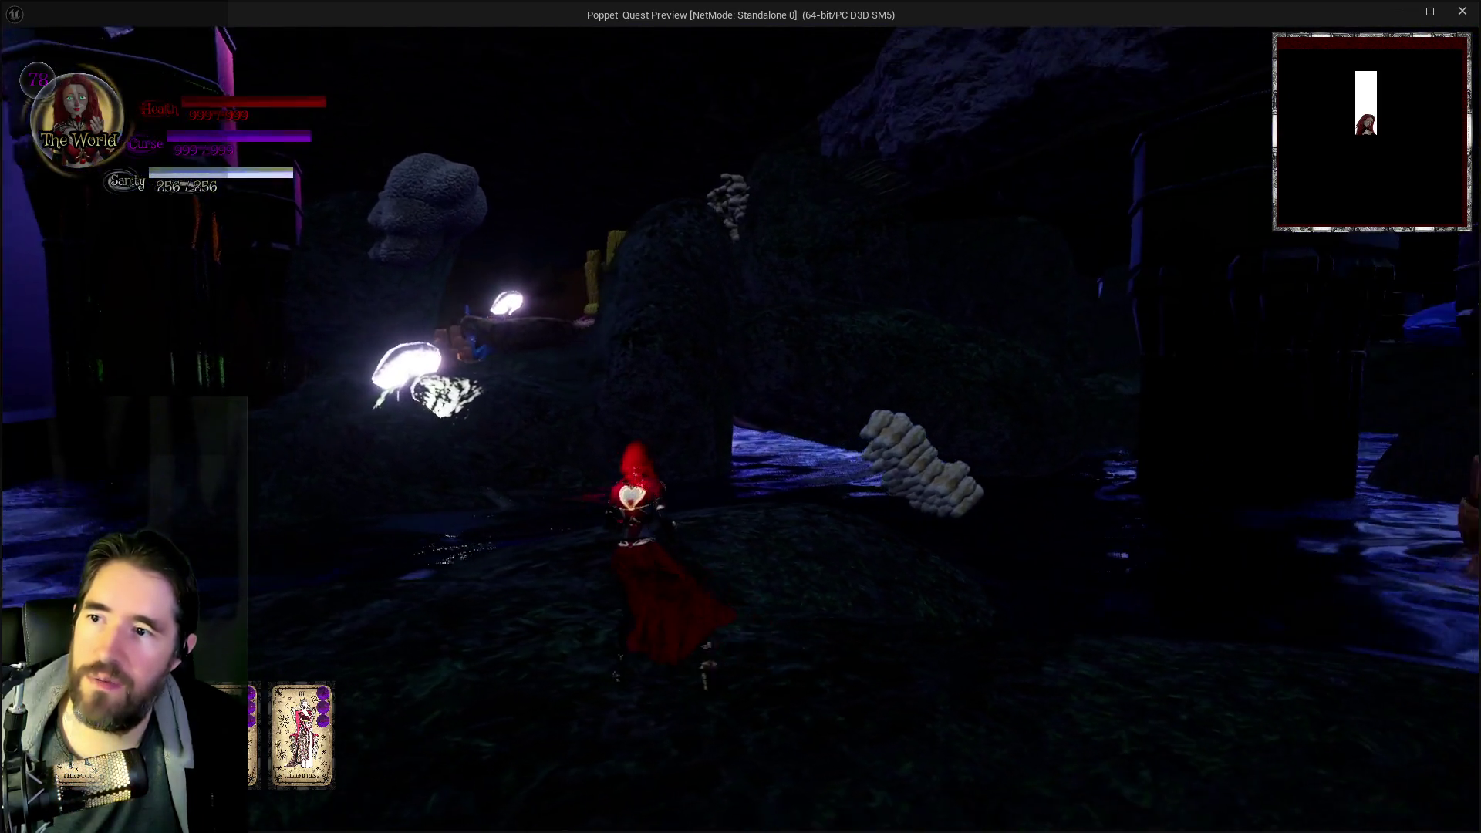
pyautogui.press('w')
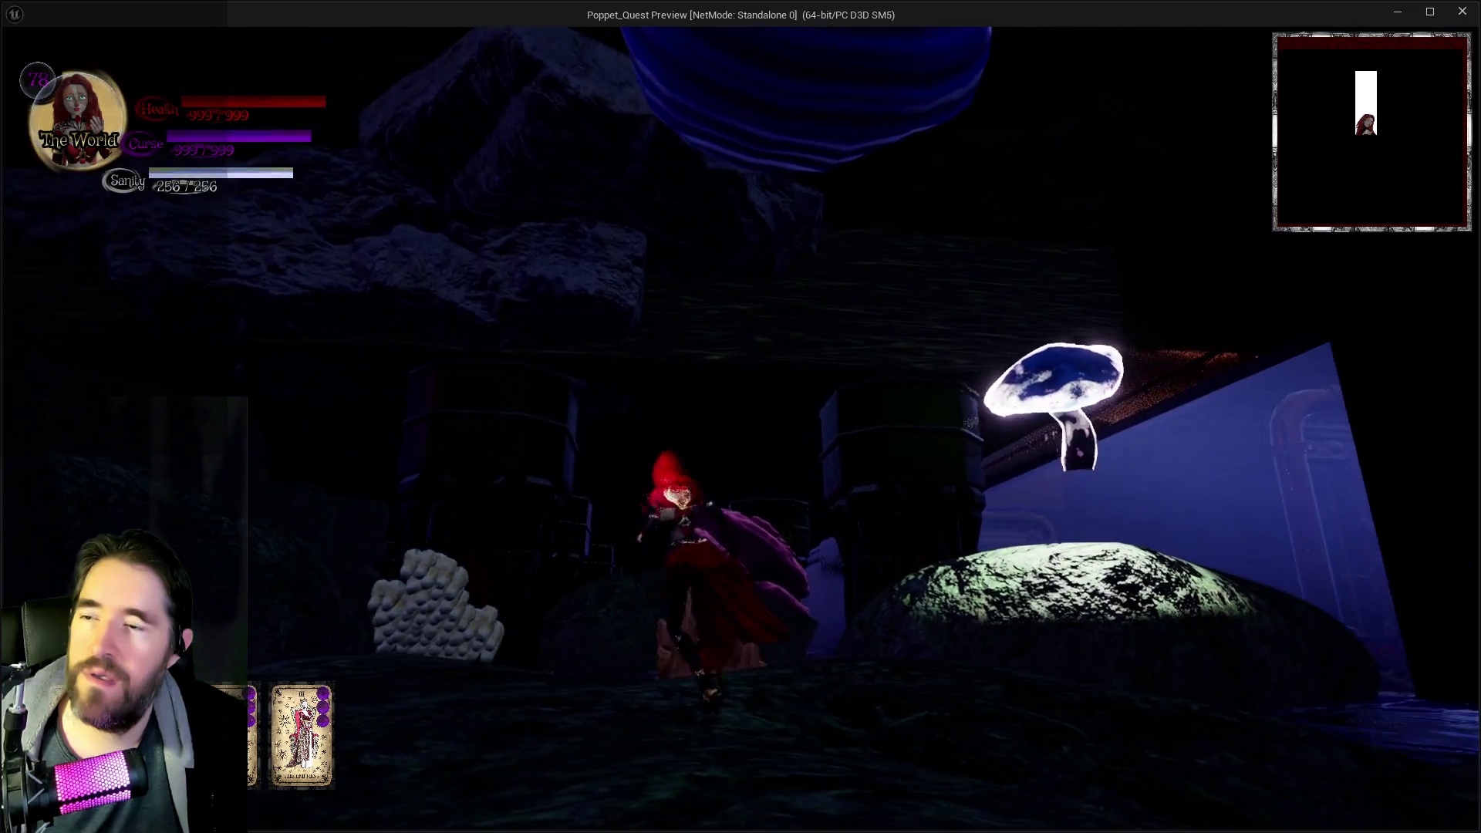
pyautogui.press('w')
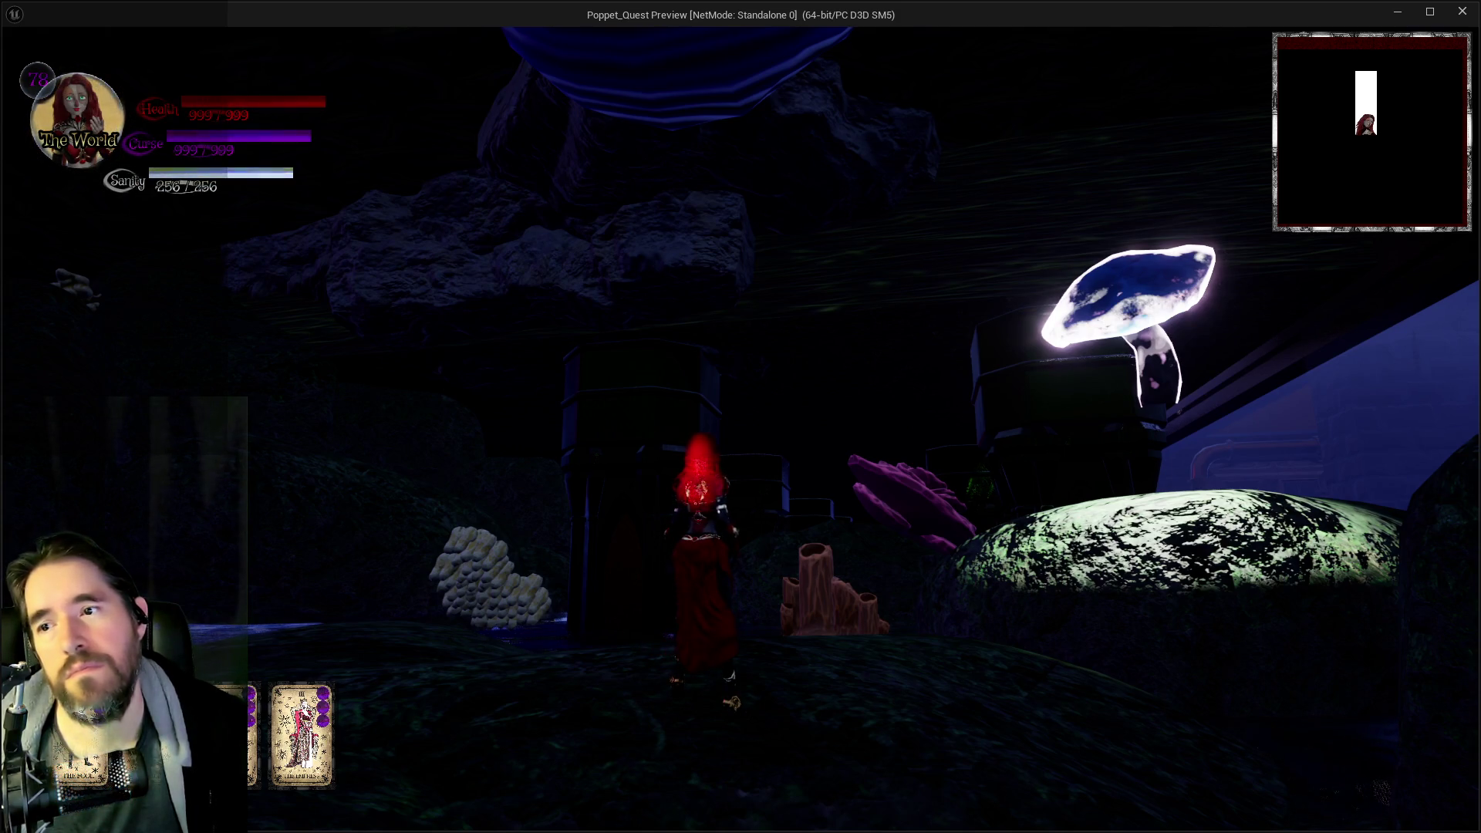
pyautogui.press('w')
pyautogui.press('w')
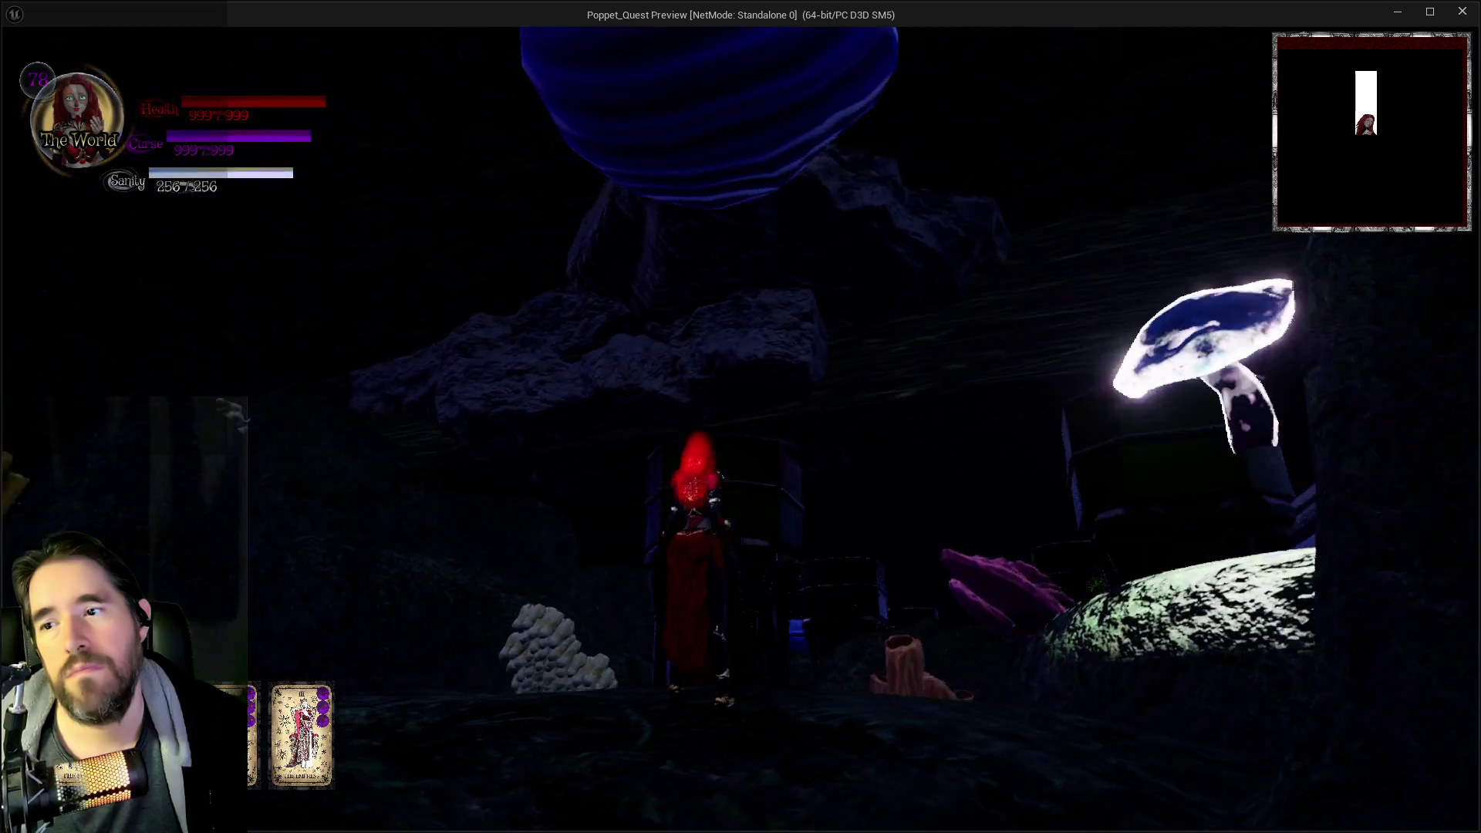
pyautogui.press('w')
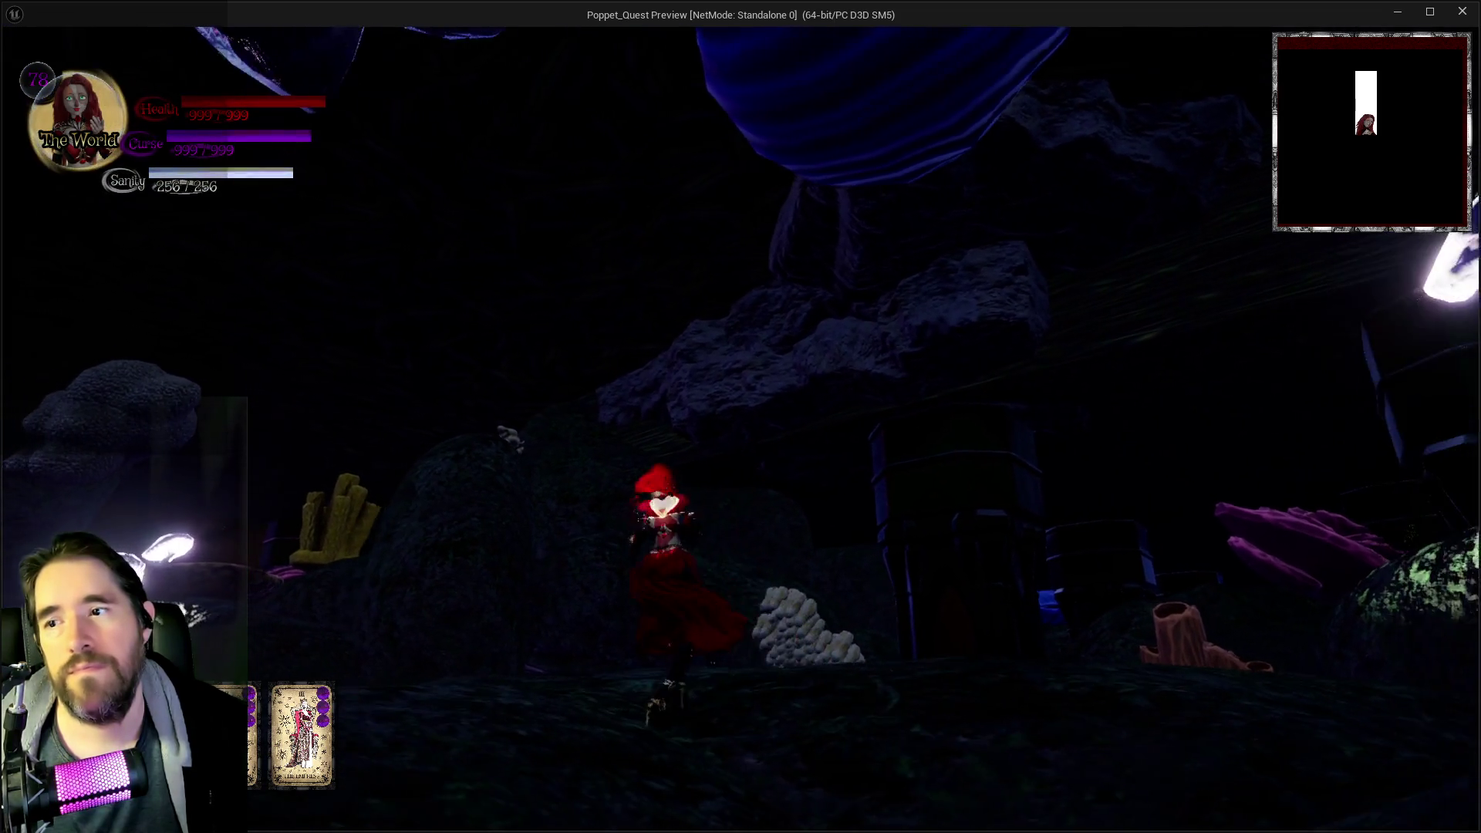
pyautogui.press('w')
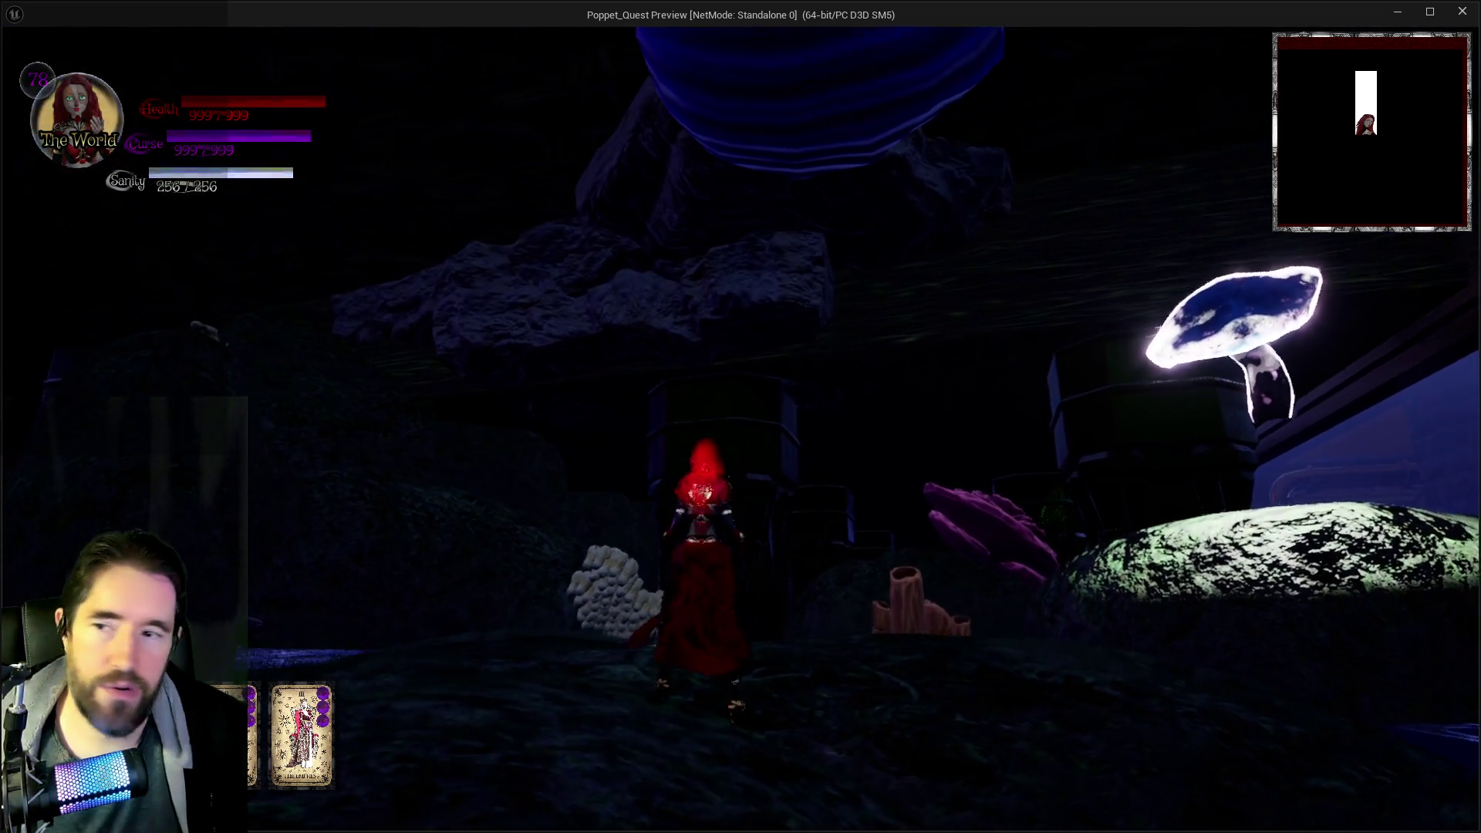
pyautogui.press('w')
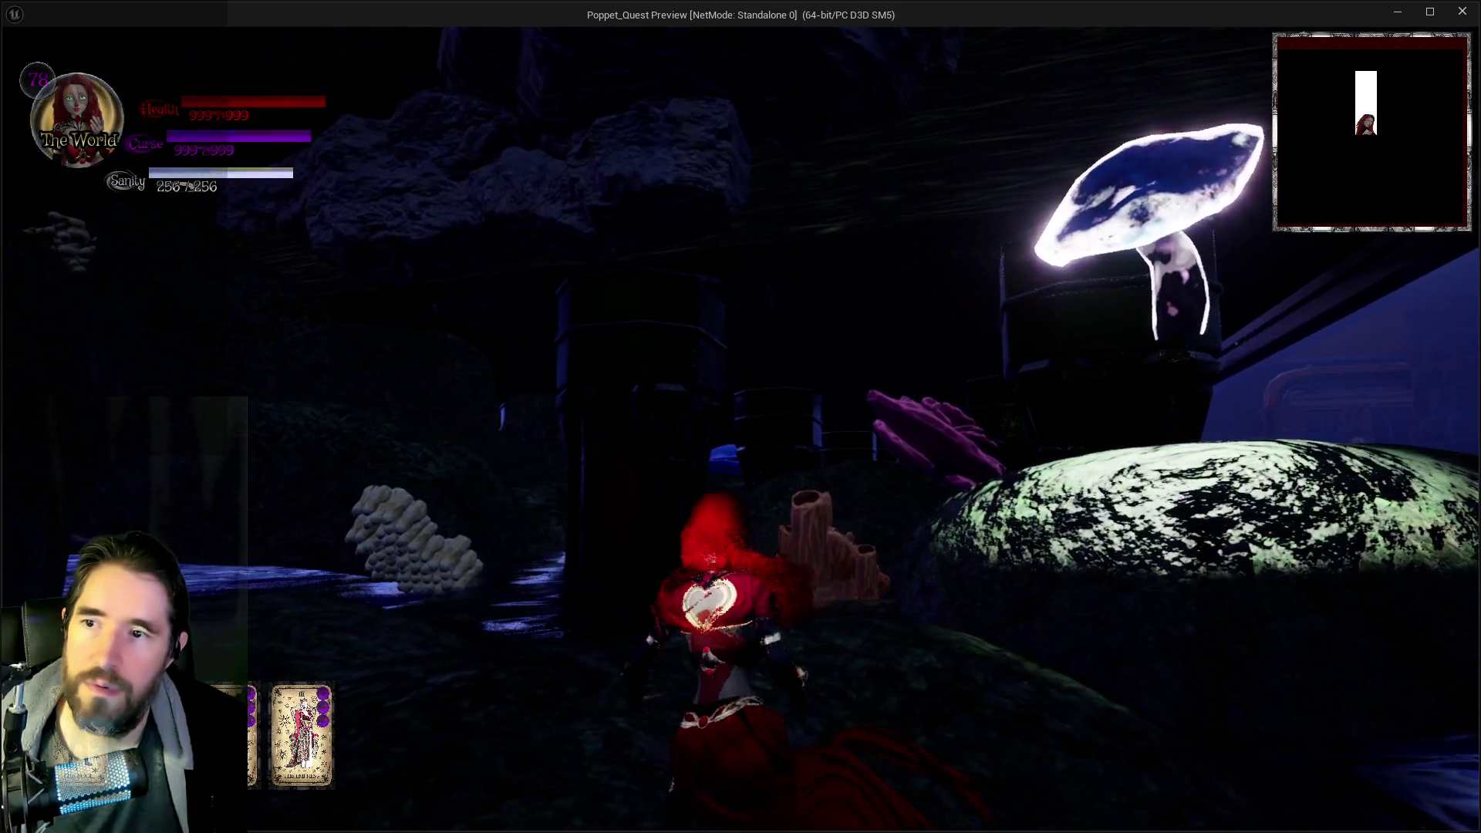
# - Jump and glide onto the dark ledge, then run up the mossy slope
pyautogui.press('space')
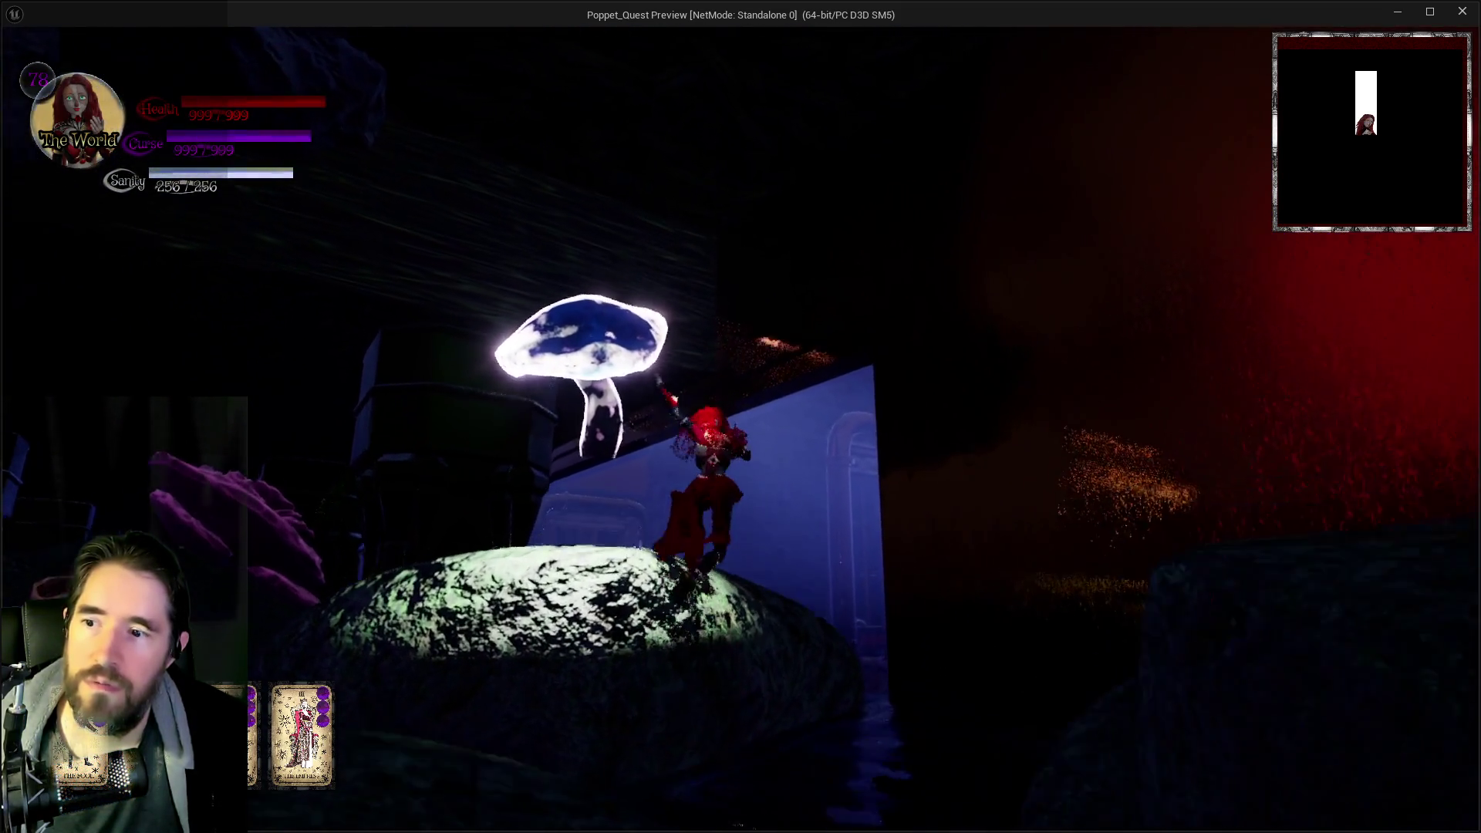
pyautogui.press('space')
pyautogui.press('w')
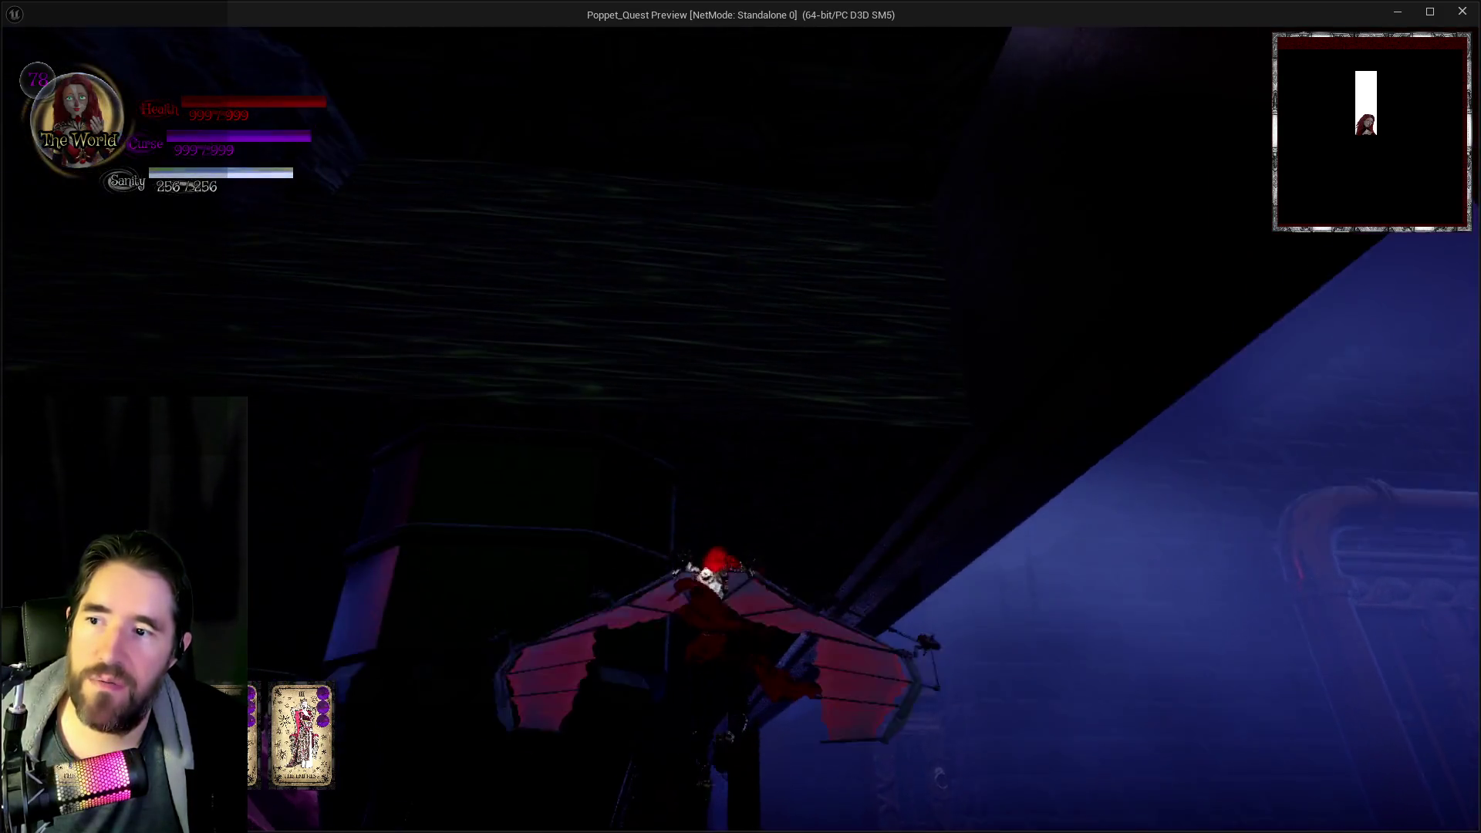
pyautogui.press('w')
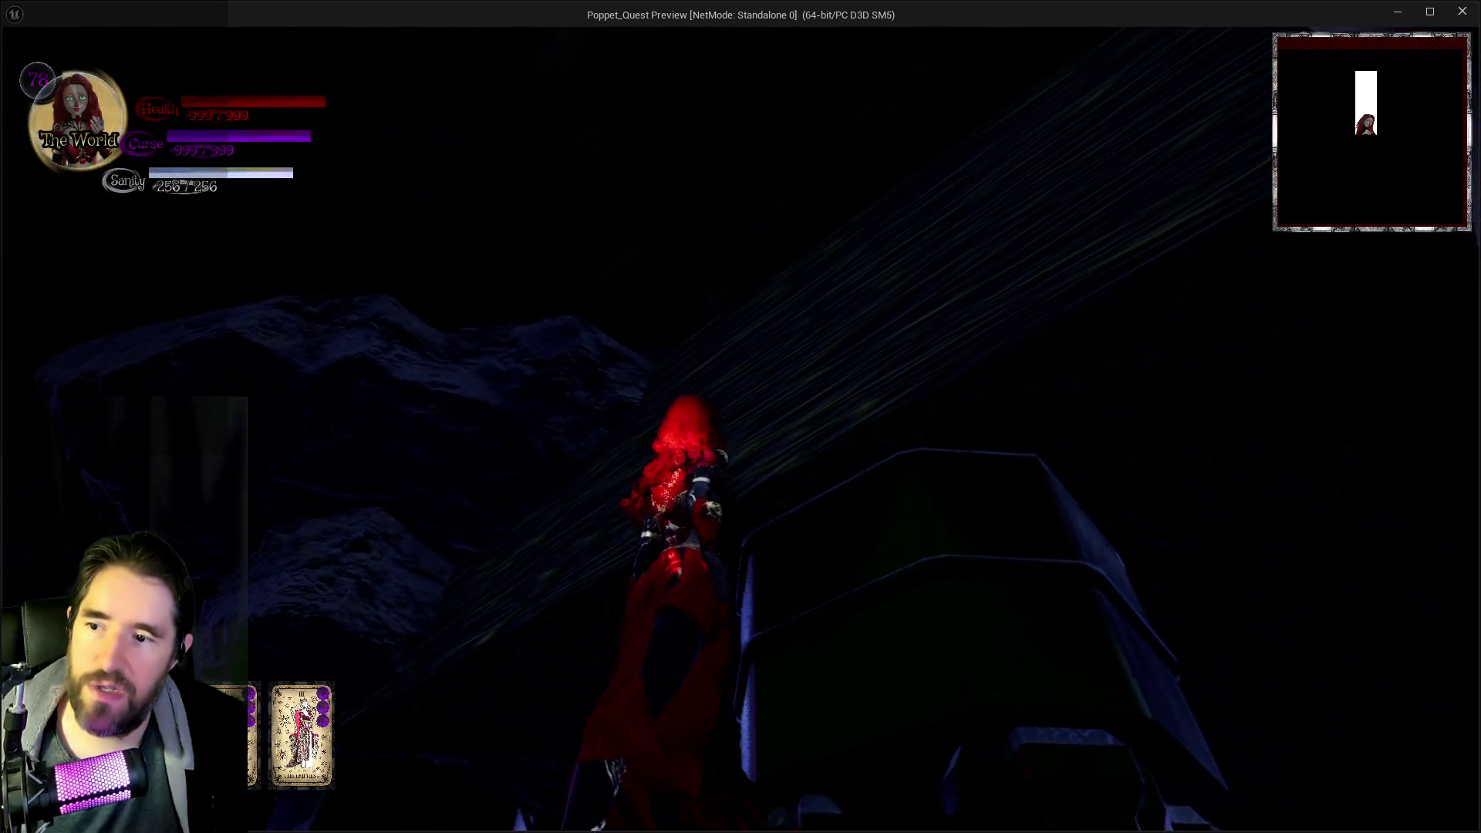
pyautogui.press('w')
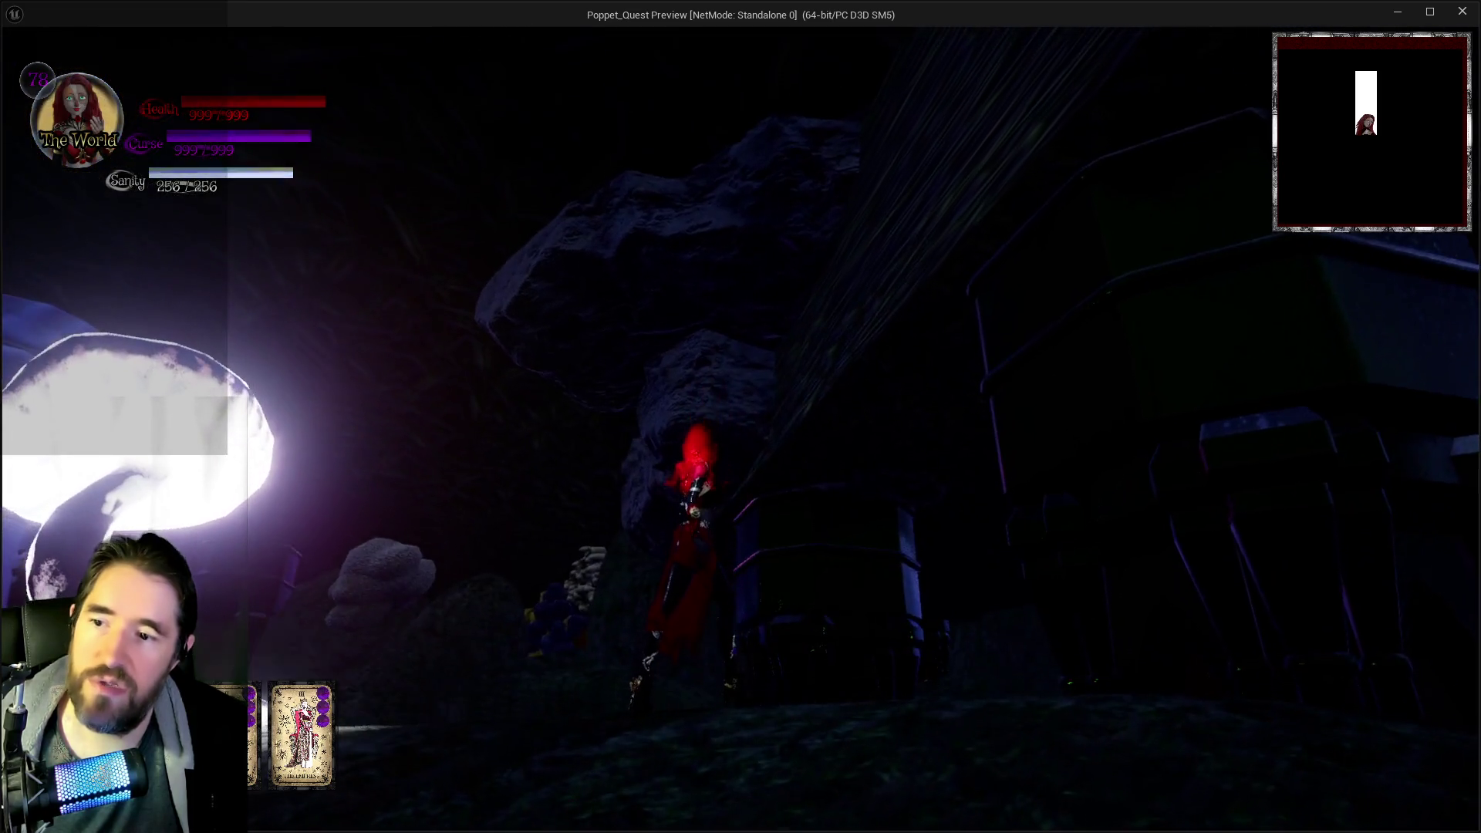
pyautogui.press('w')
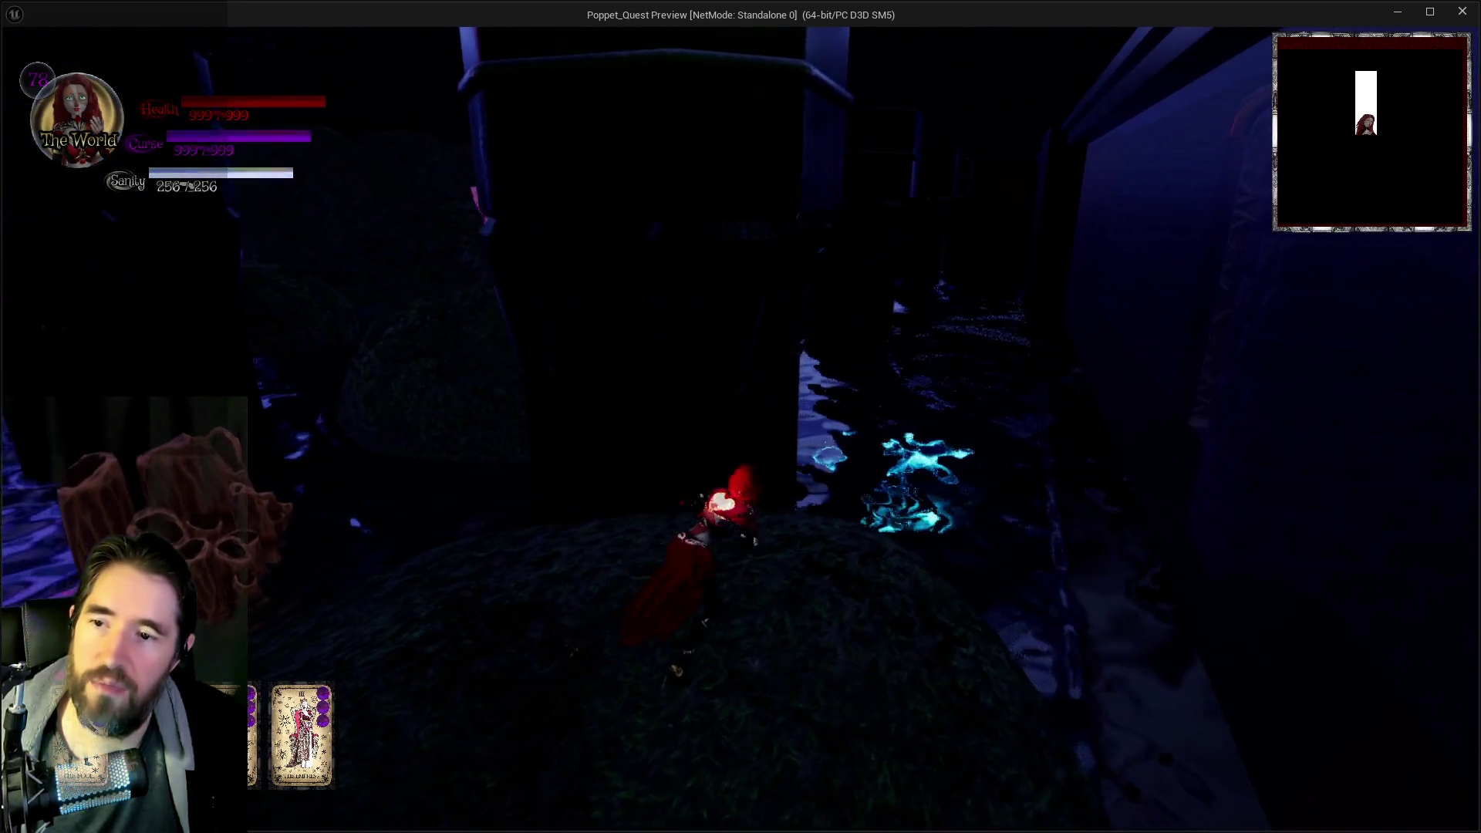
pyautogui.press('w')
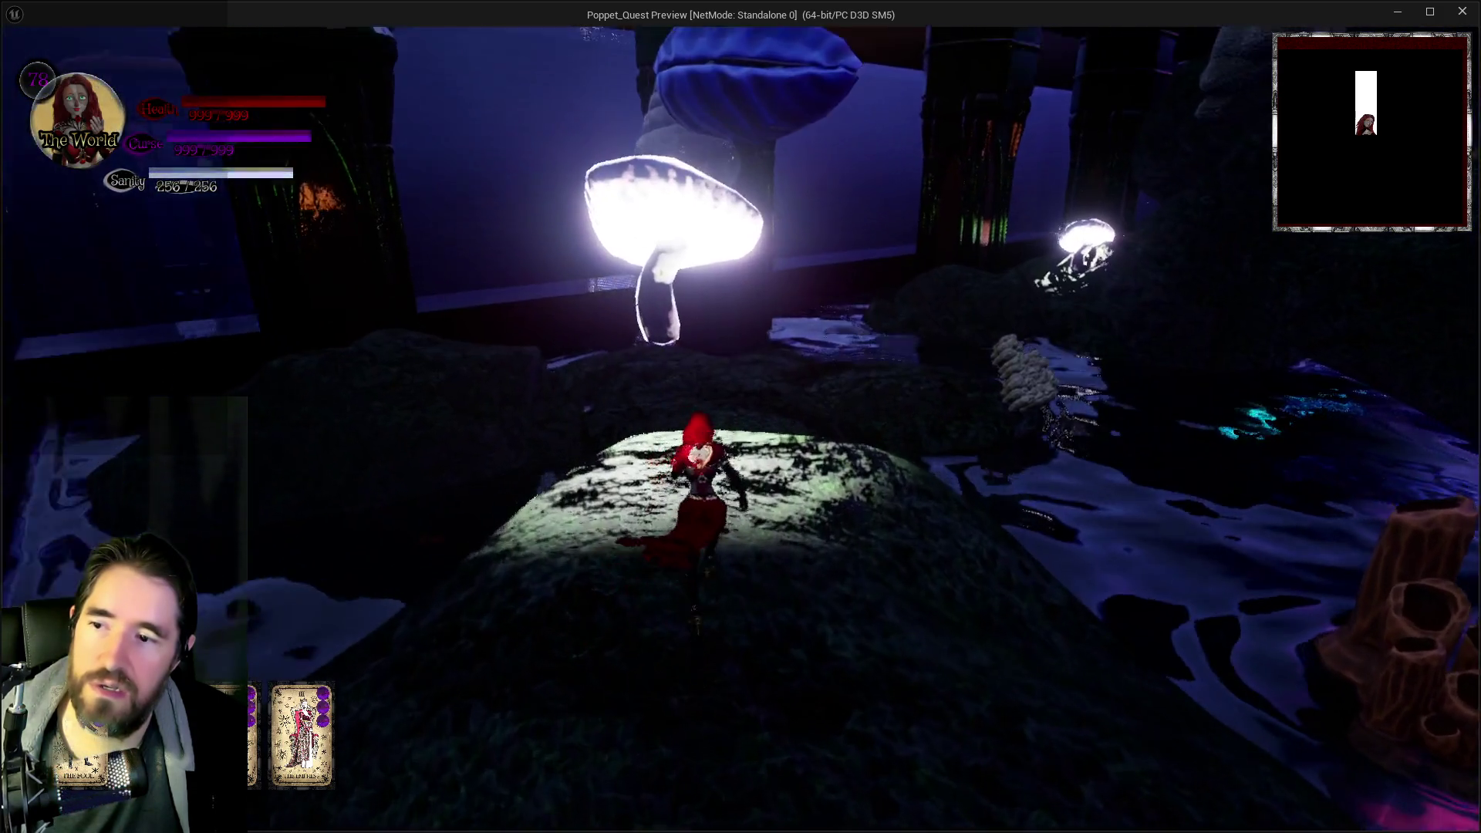
# - Walk back past the glowing mushroom to the spiral shell, then end the preview
pyautogui.press('w')
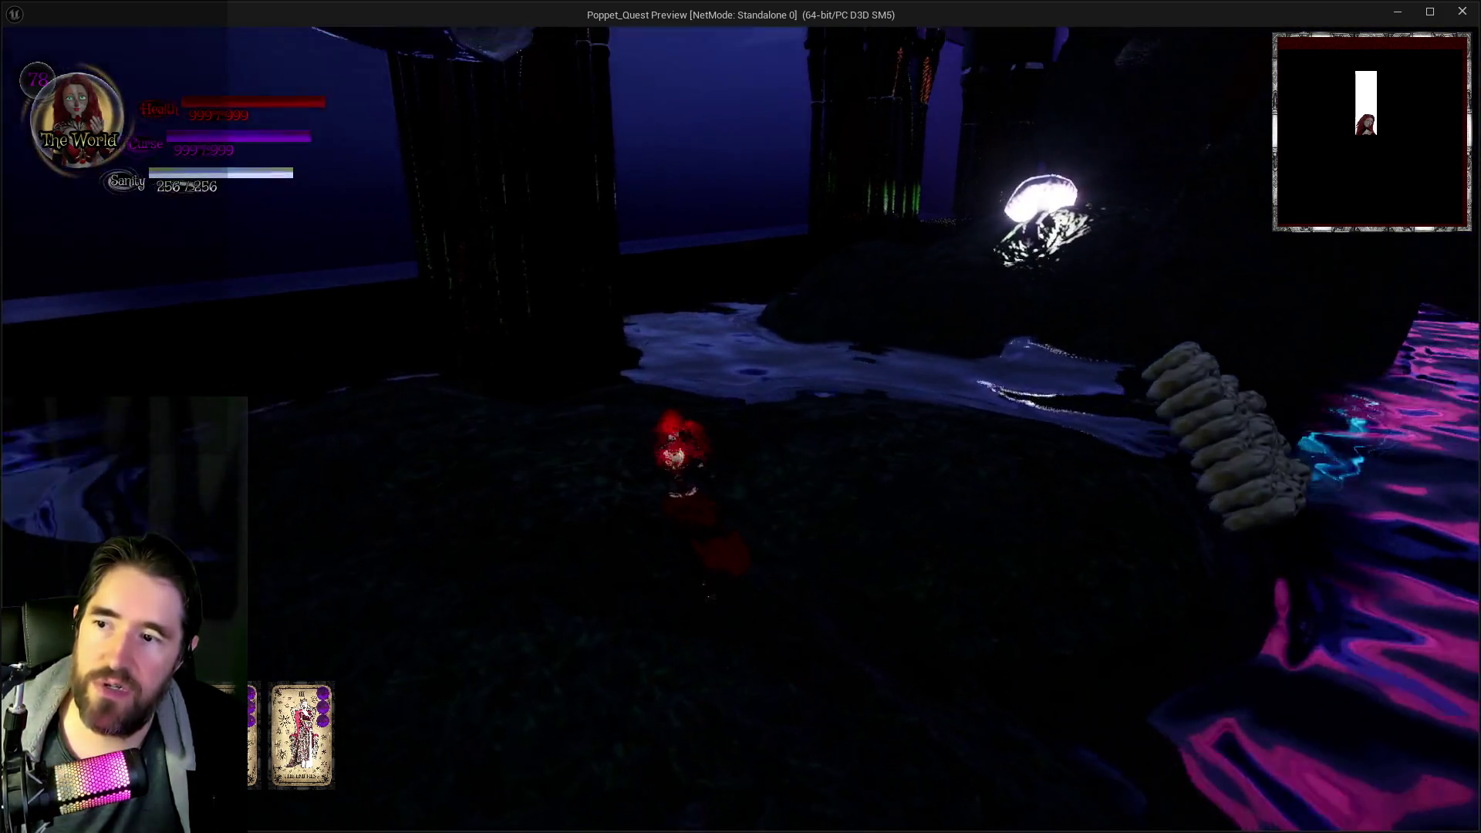
pyautogui.press('s')
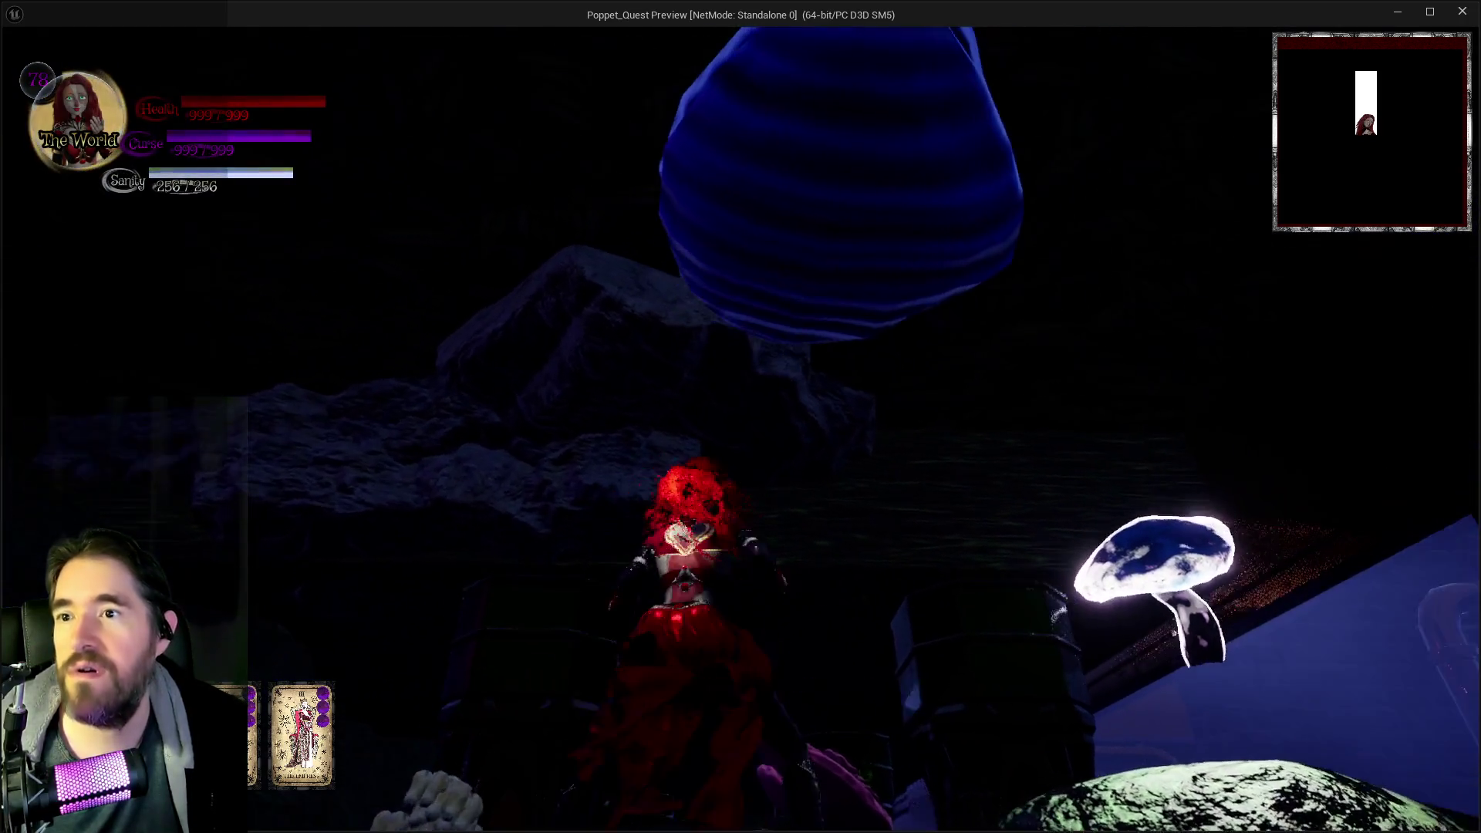
pyautogui.press('w')
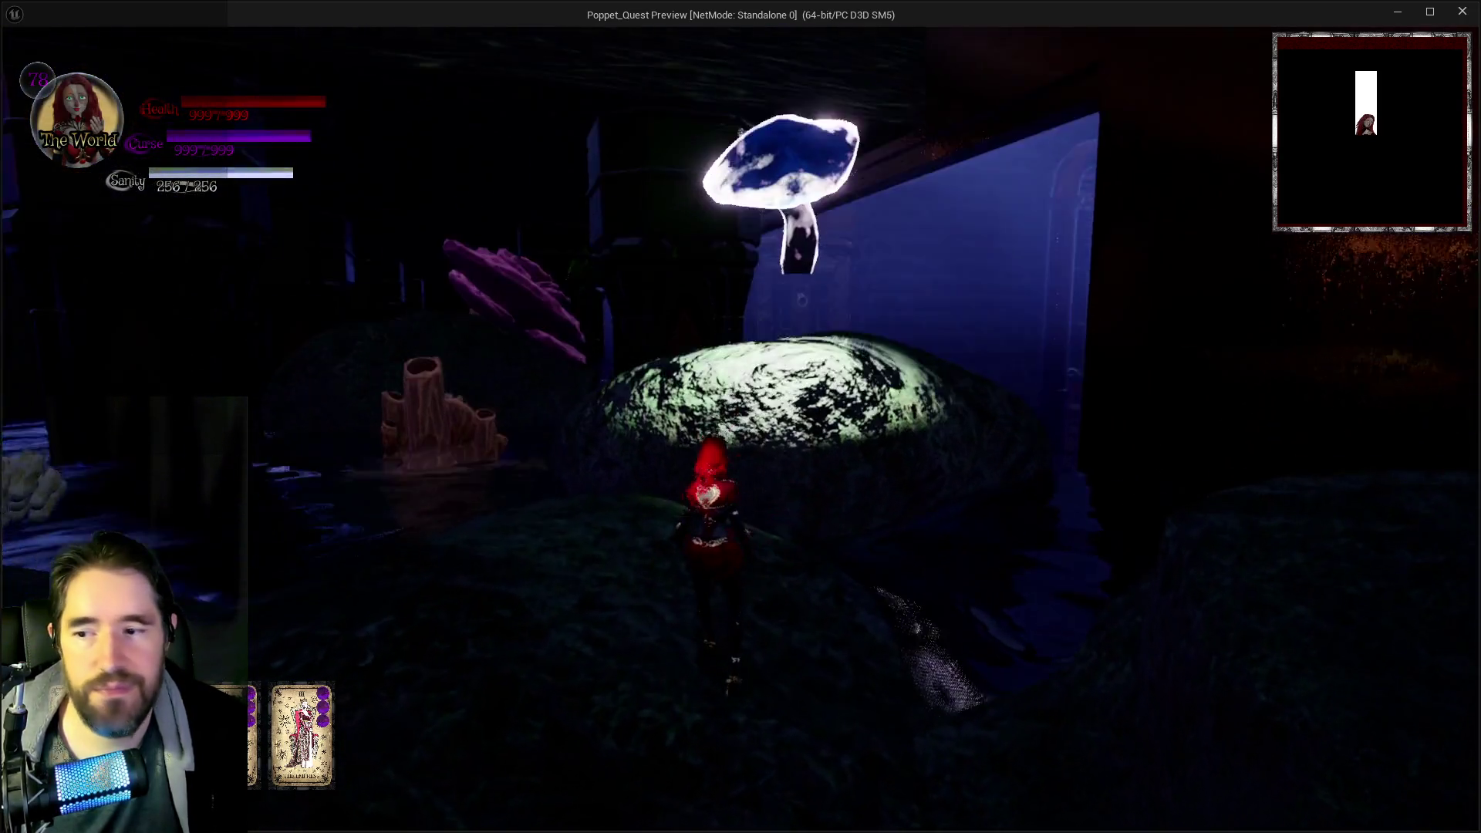
pyautogui.press('s')
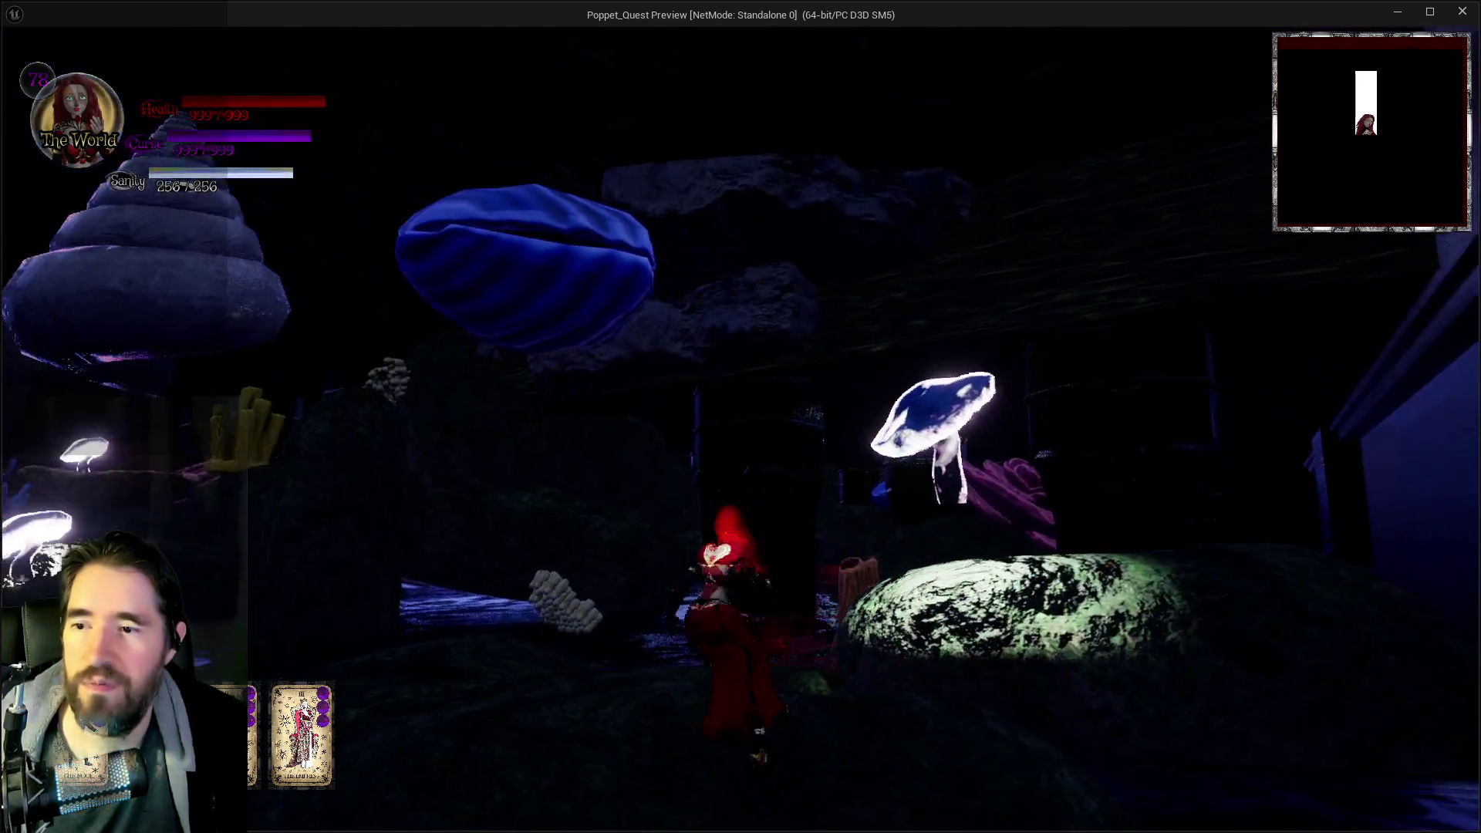
pyautogui.press('w')
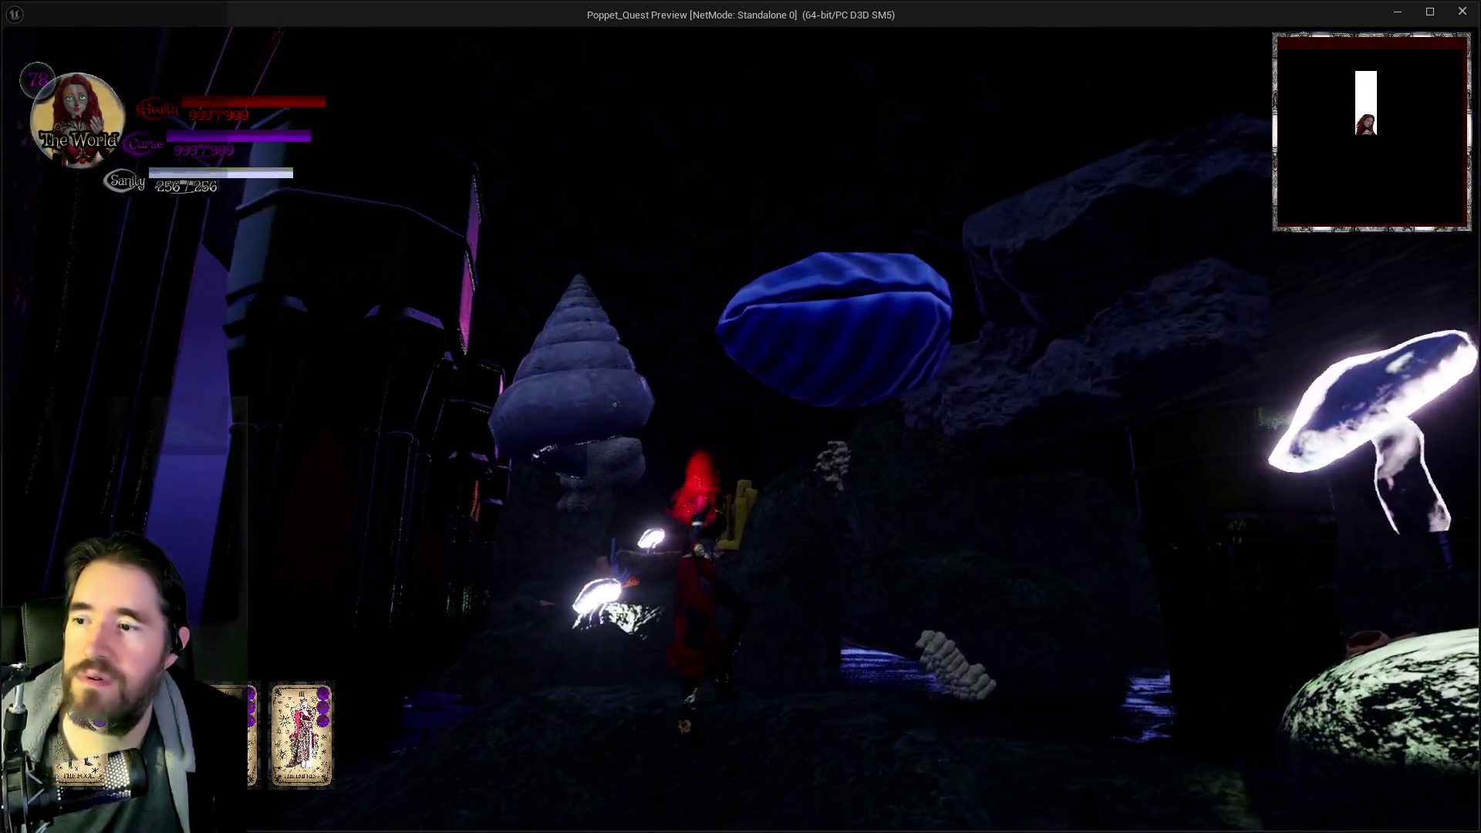
pyautogui.press('w')
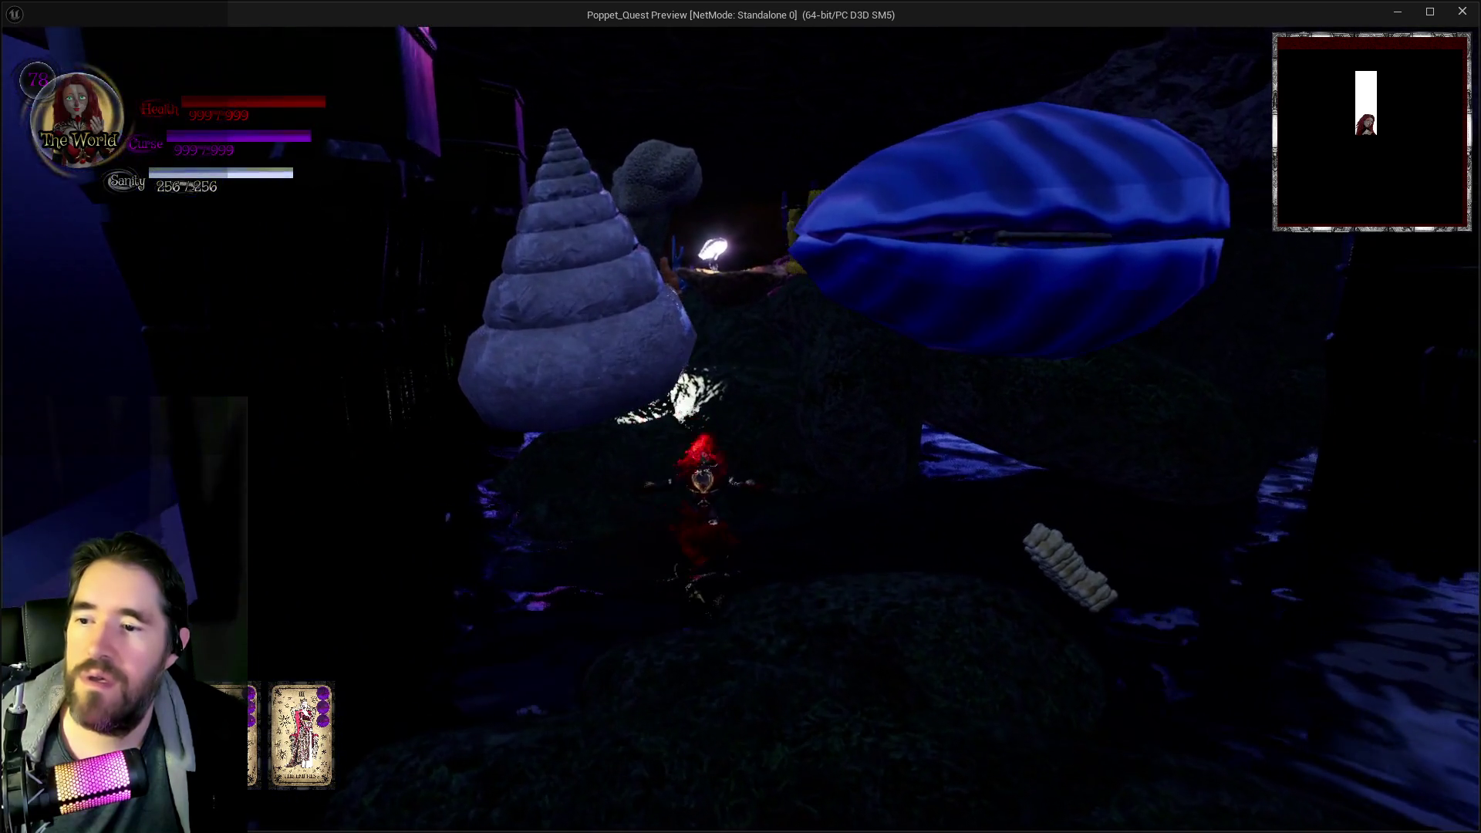
pyautogui.press('Escape')
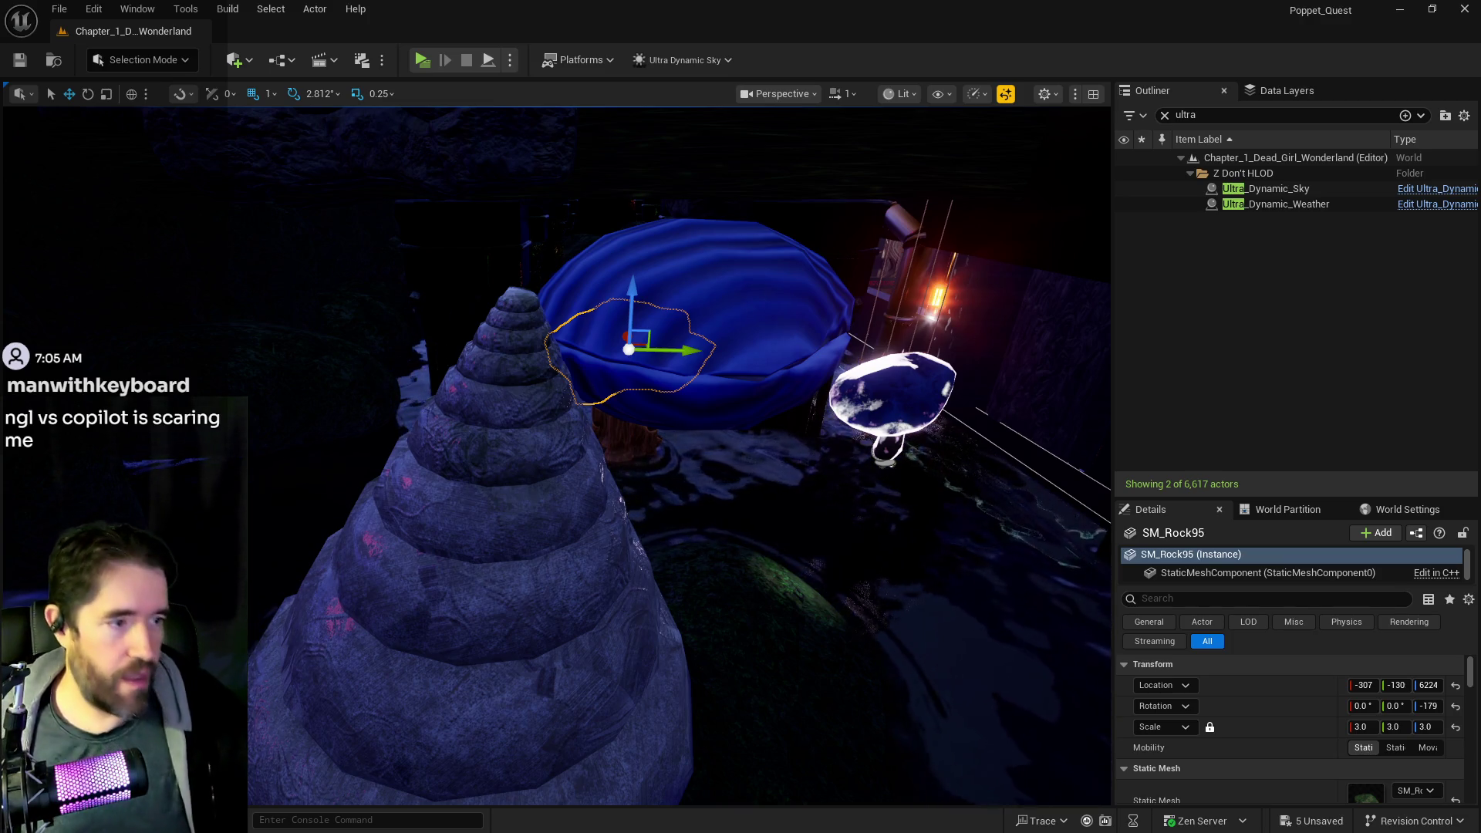
# - Lower the spiral cone shell SM_Shell_2 toward the ground
pyautogui.moveTo(725, 468); pyautogui.dragTo(595, 321)
pyautogui.click(637, 341)
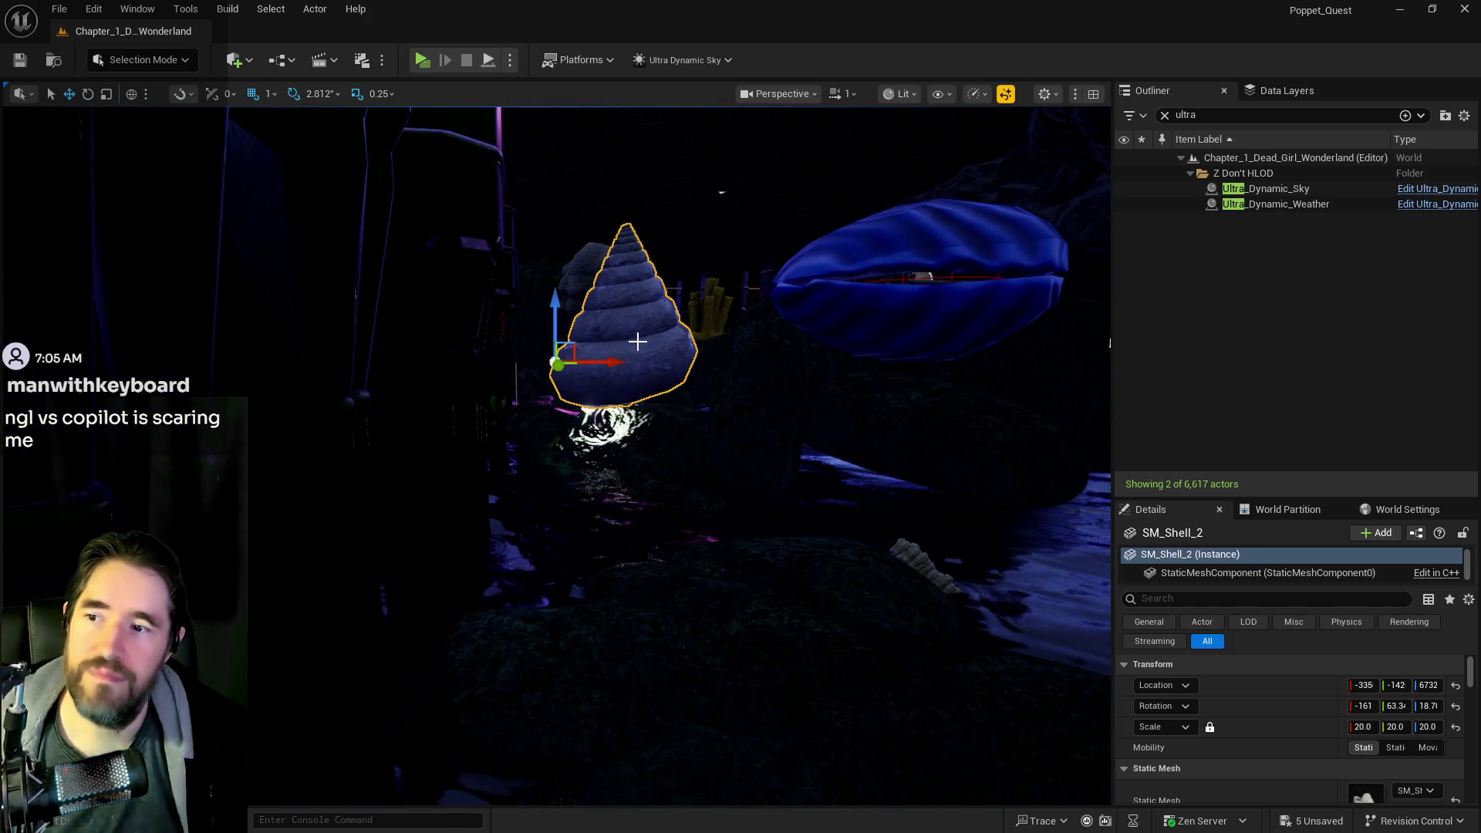
pyautogui.scroll(-3, 551, 309)
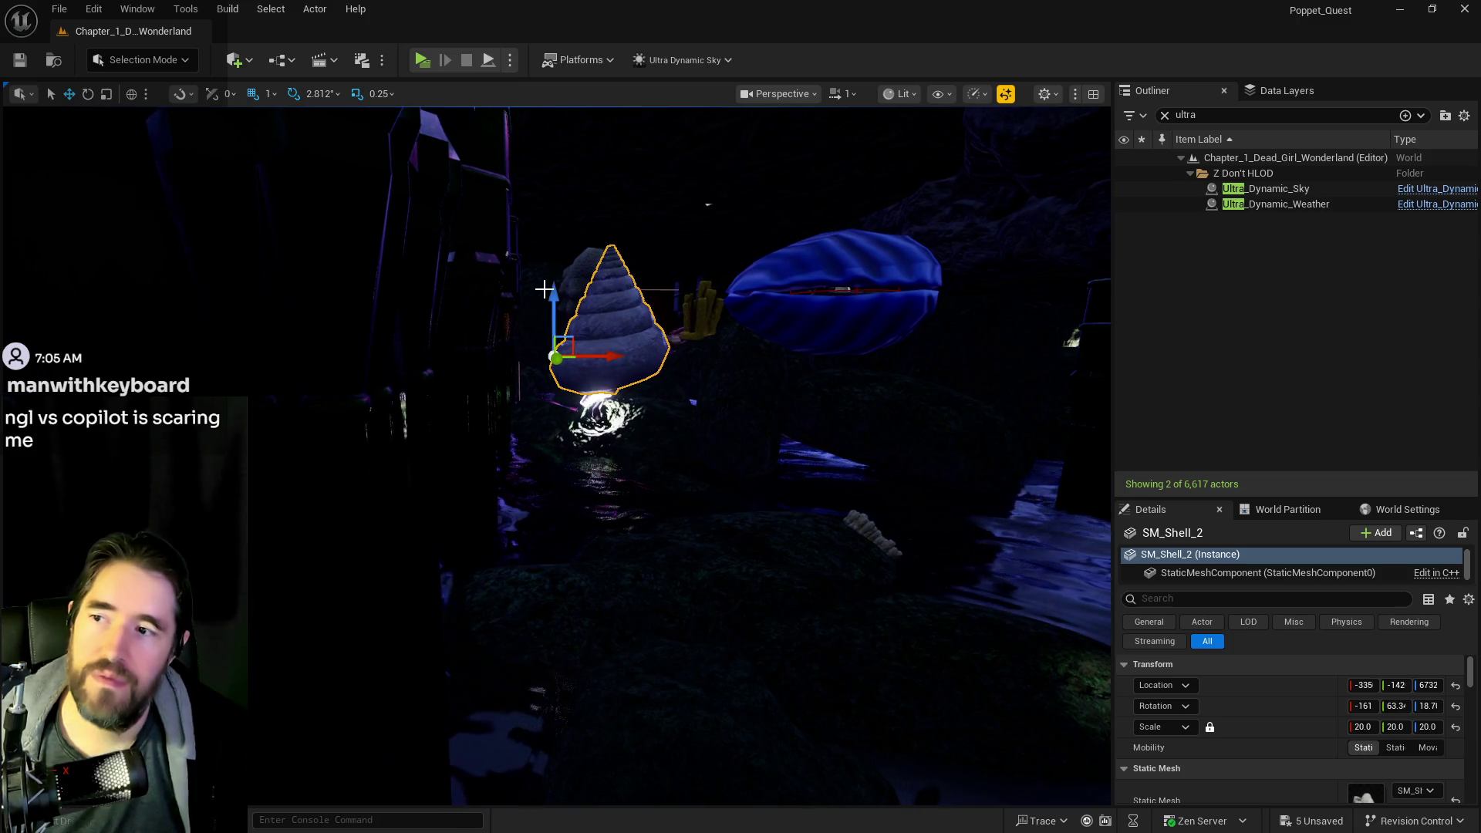
pyautogui.moveTo(544, 290); pyautogui.dragTo(556, 383)
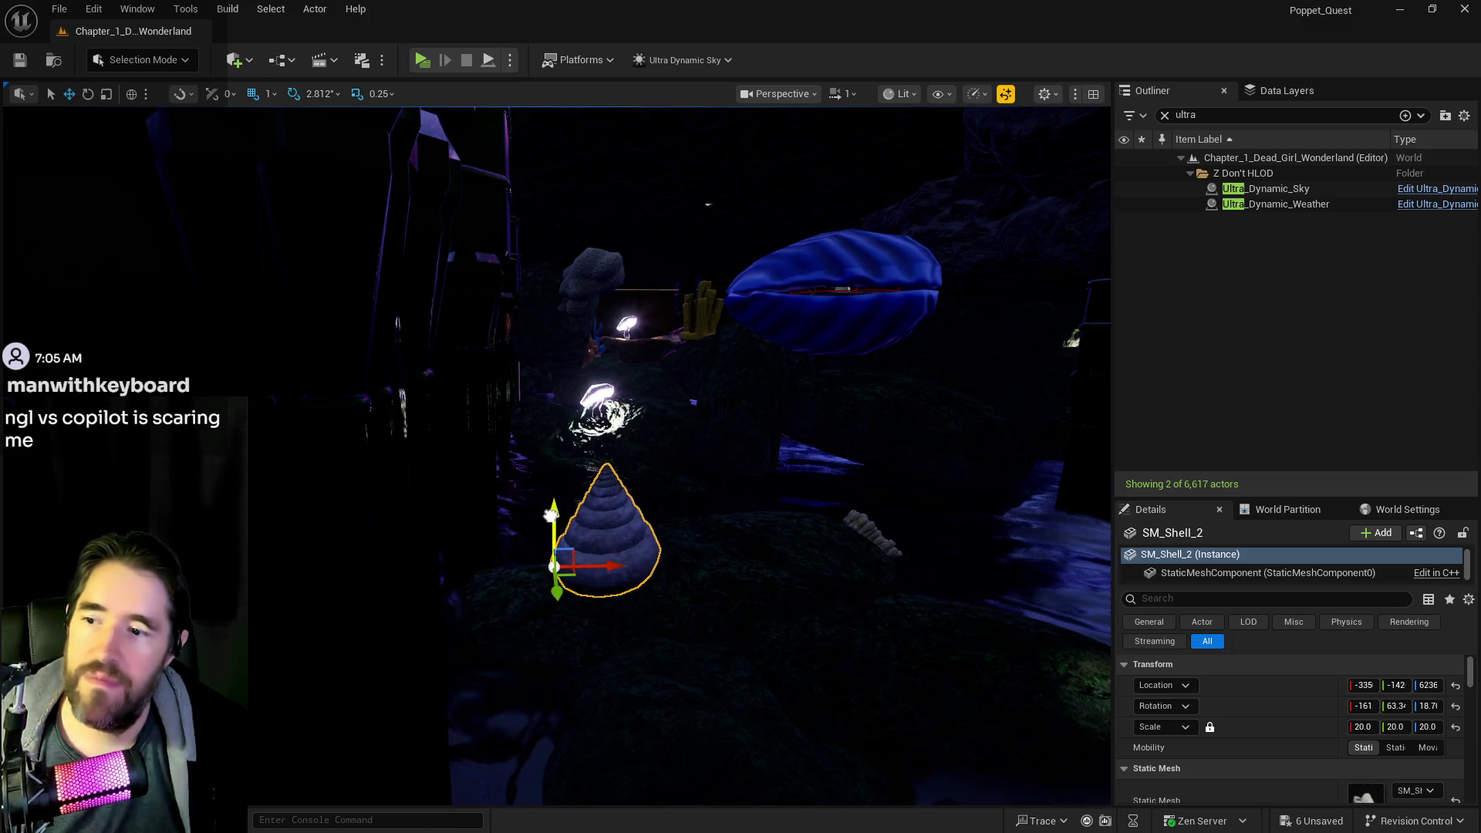
# - Lower the glowing mushroom light and slide it sideways onto the rock
pyautogui.moveTo(550, 515); pyautogui.dragTo(849, 440)
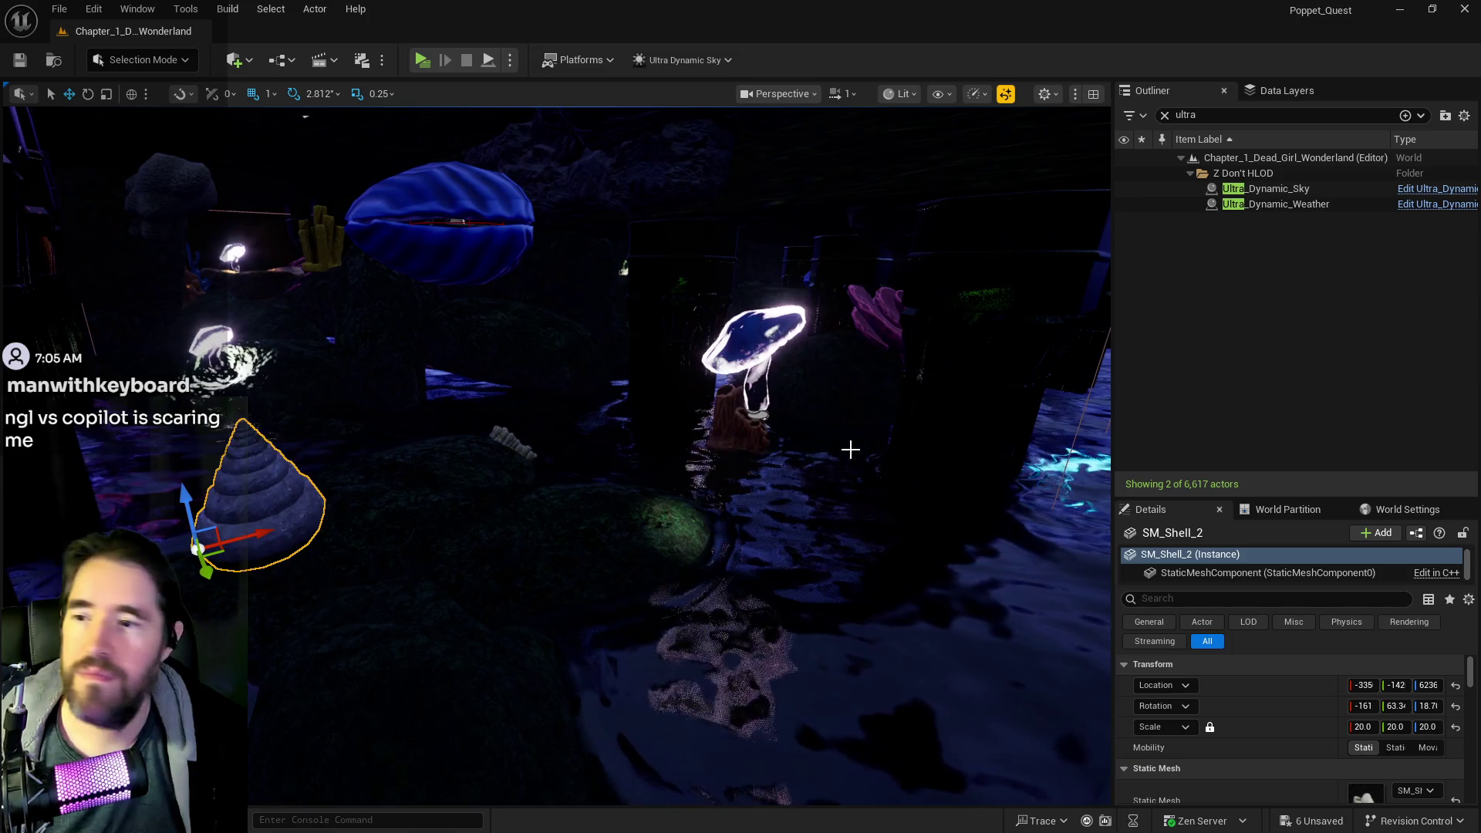
pyautogui.click(758, 359)
pyautogui.click(758, 359)
pyautogui.moveTo(758, 358); pyautogui.dragTo(747, 485)
pyautogui.moveTo(794, 561); pyautogui.dragTo(702, 525)
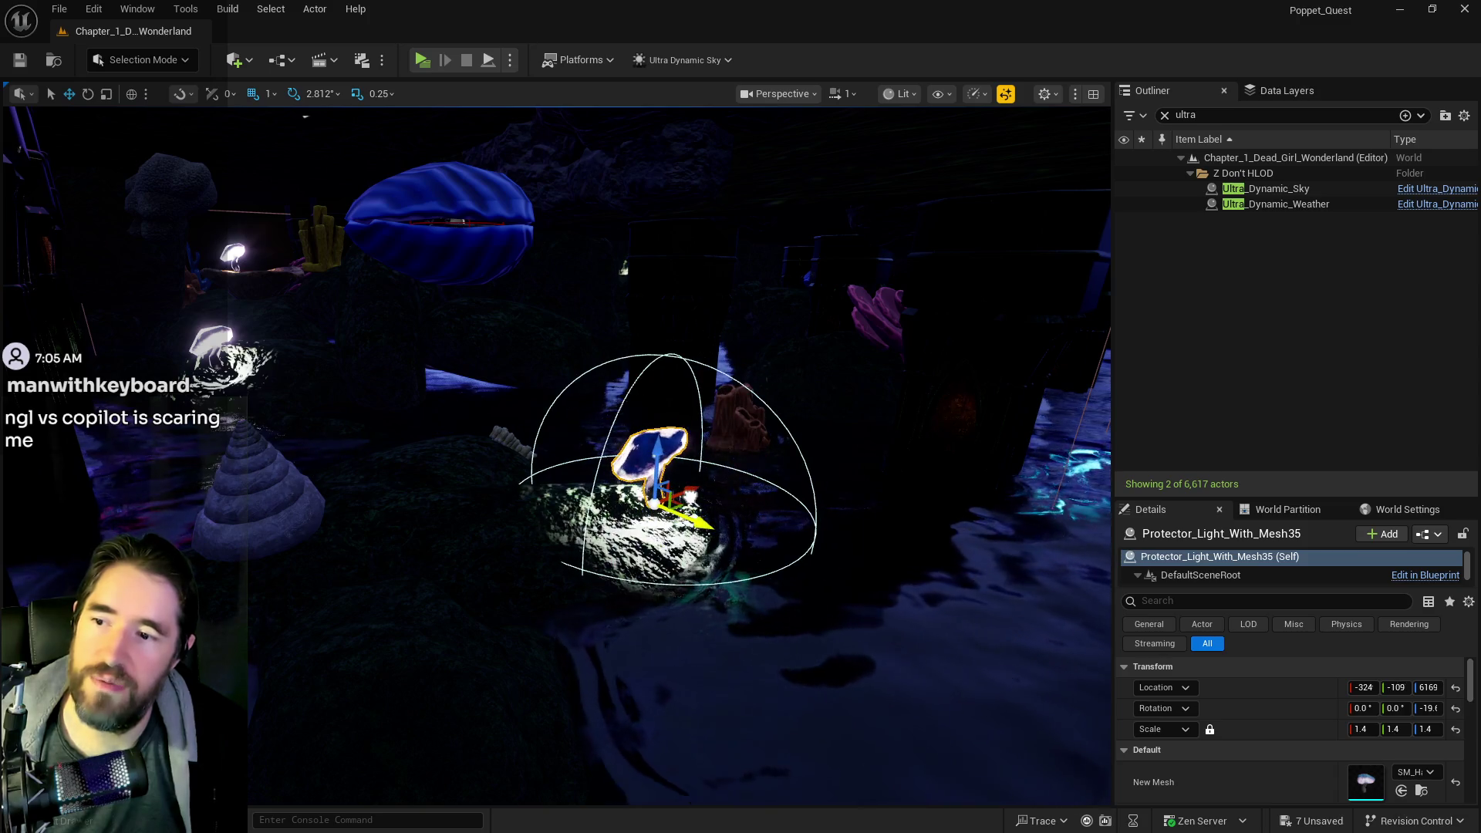
# - Select the blue clam with its key and lower them together into the cave
pyautogui.click(472, 229)
pyautogui.press('f')
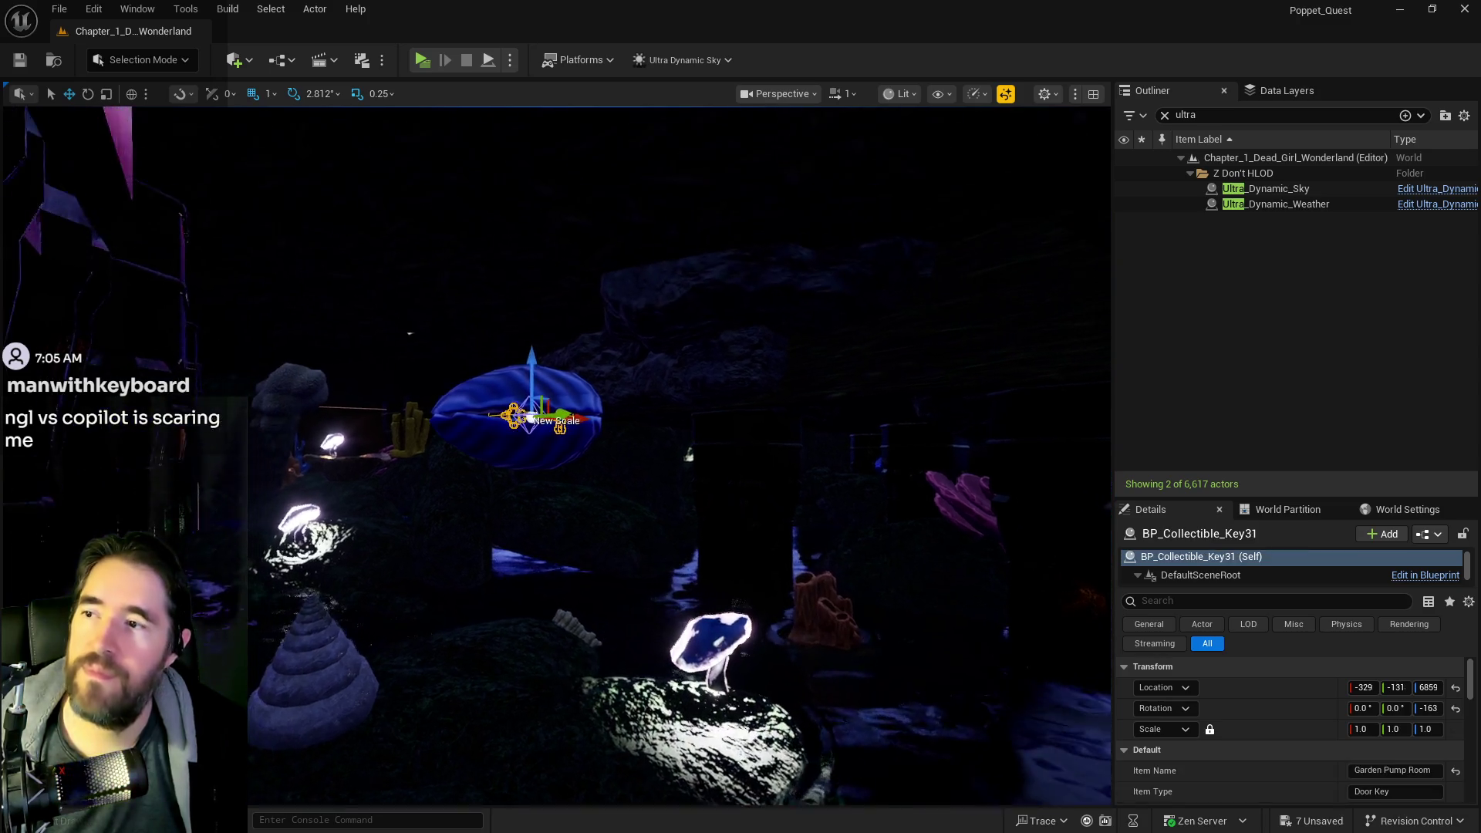
pyautogui.keyDown('ctrl'); pyautogui.click(481, 400); pyautogui.keyUp('ctrl')
pyautogui.moveTo(573, 500); pyautogui.dragTo(573, 671)
pyautogui.press('f')
pyautogui.moveTo(555, 455); pyautogui.dragTo(610, 571)
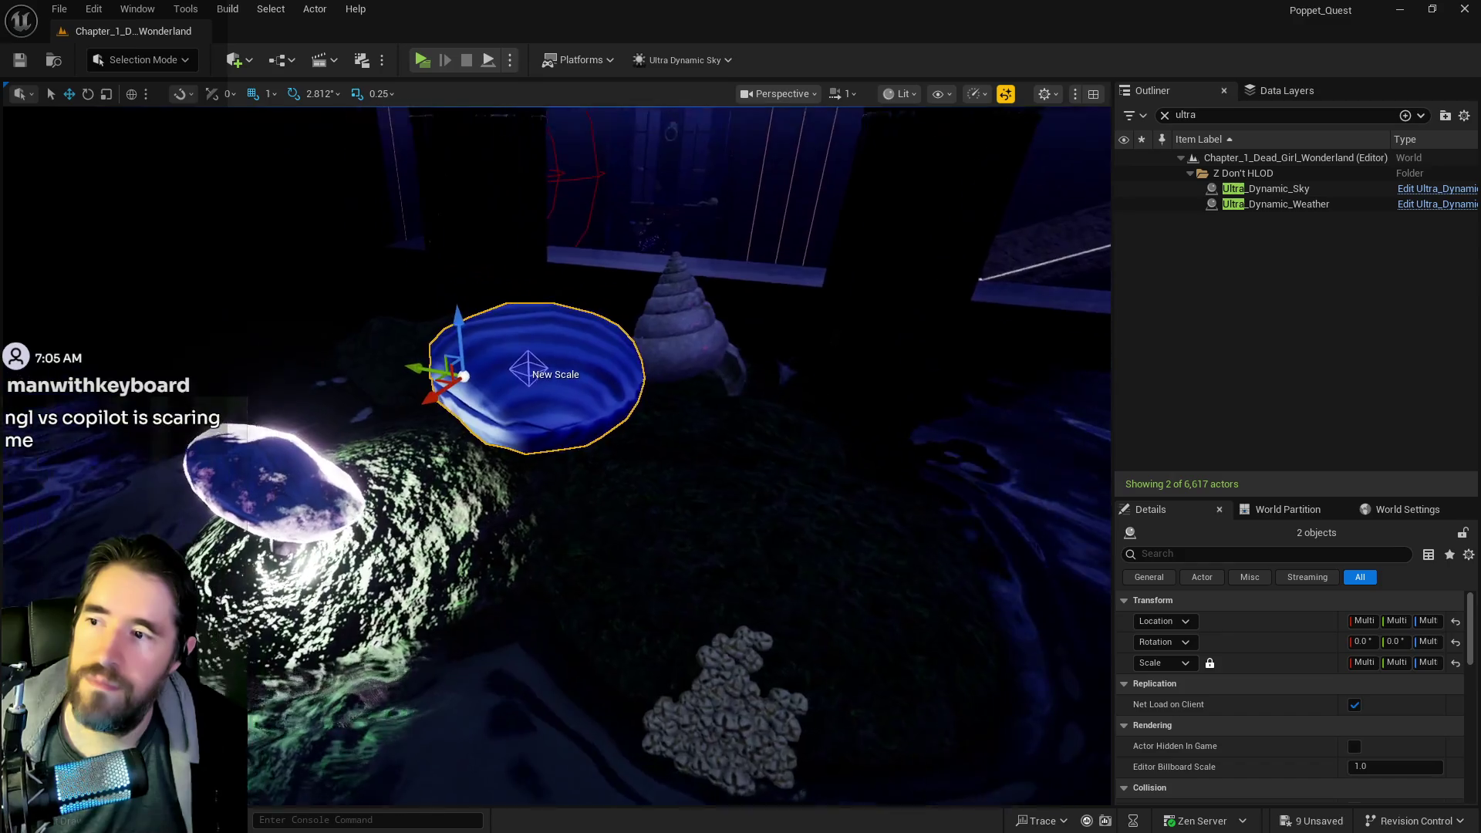
pyautogui.scroll(6, 556, 581)
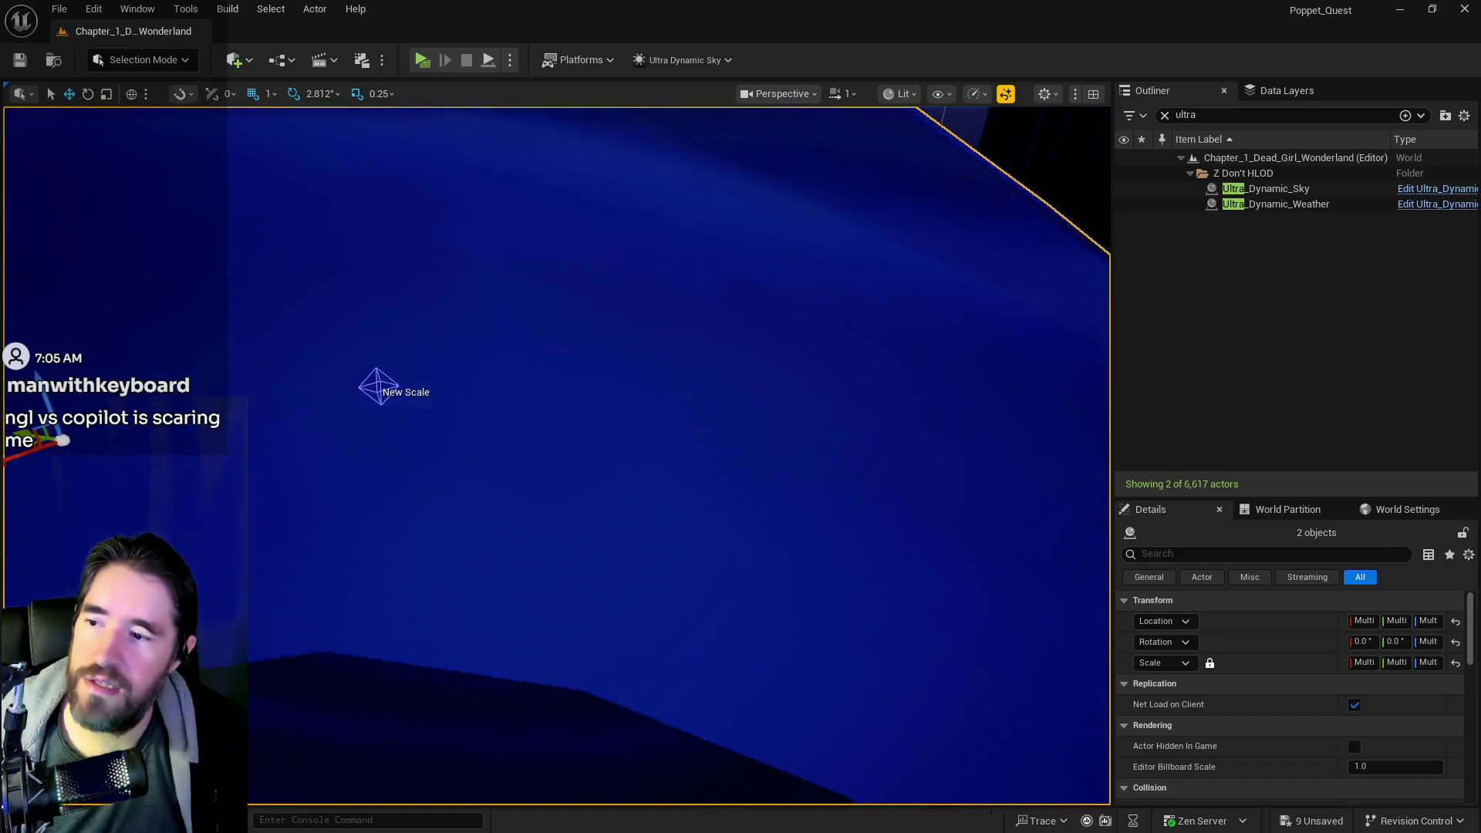
pyautogui.press('f')
pyautogui.moveTo(610, 571); pyautogui.dragTo(671, 602)
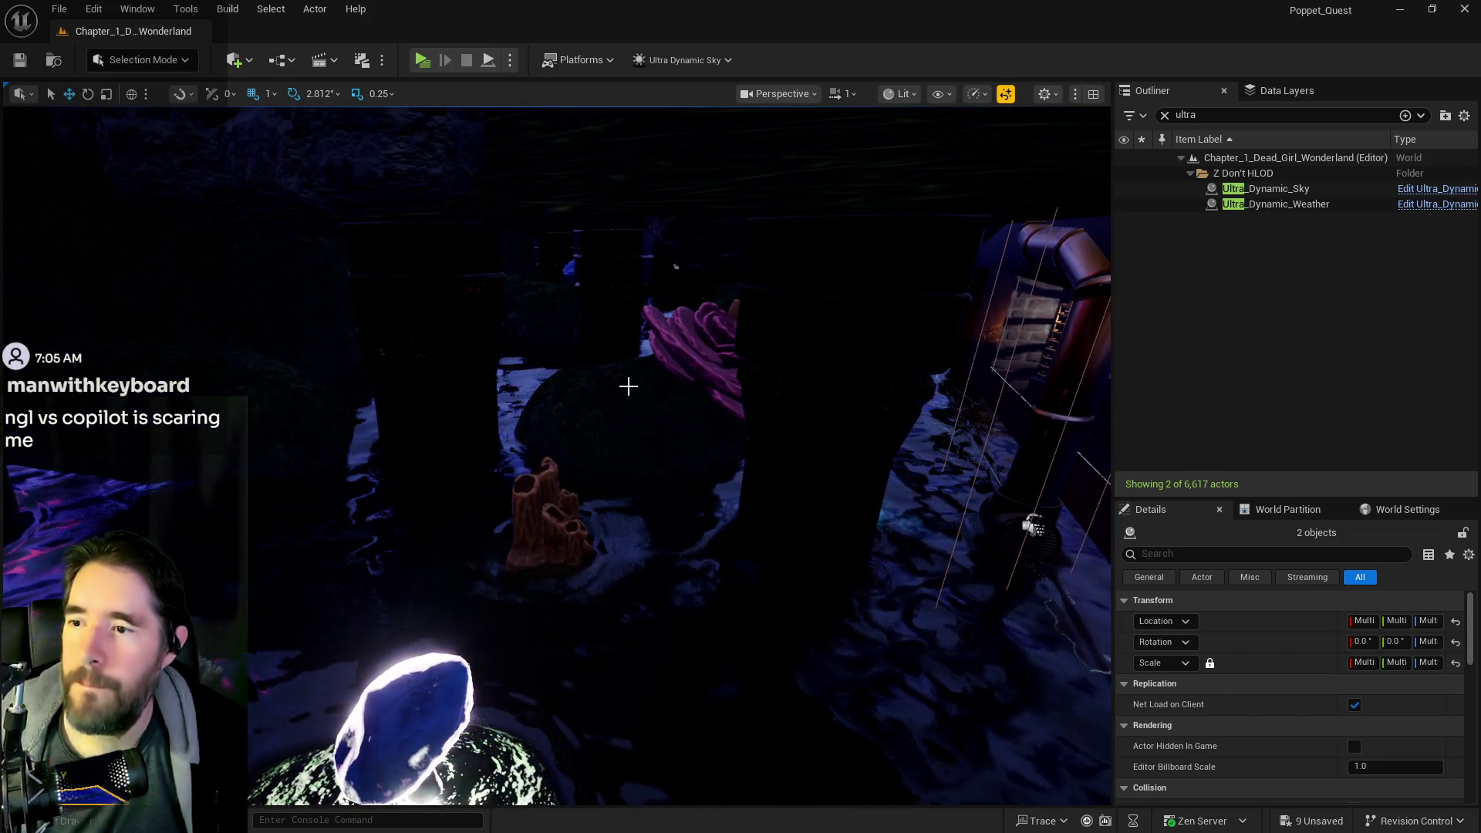
pyautogui.click(628, 386)
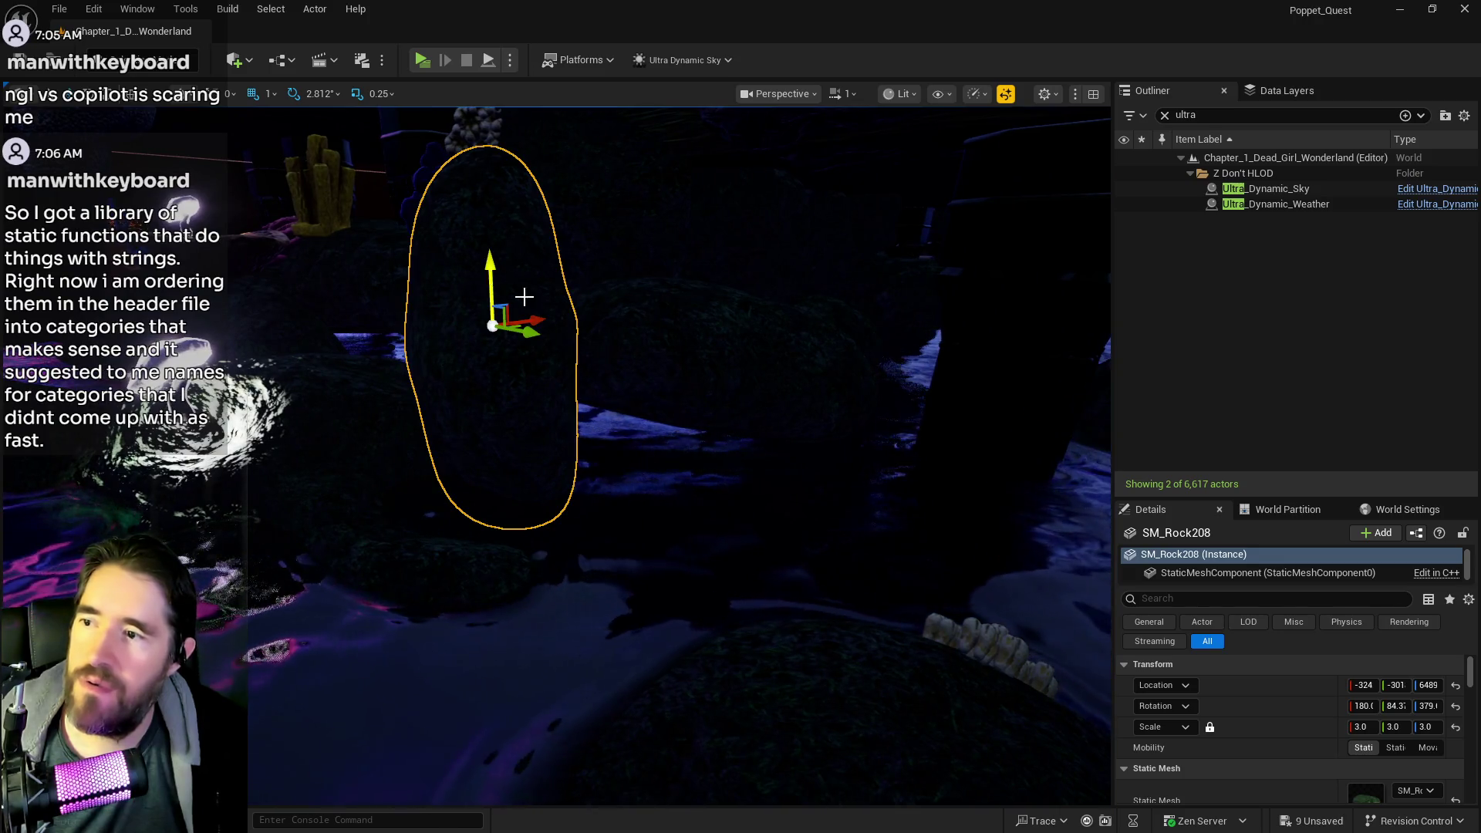
# - Frame SM_Wall_4x6, slim it to Y scale 1.5, and nudge it slightly sideways
pyautogui.press('e')
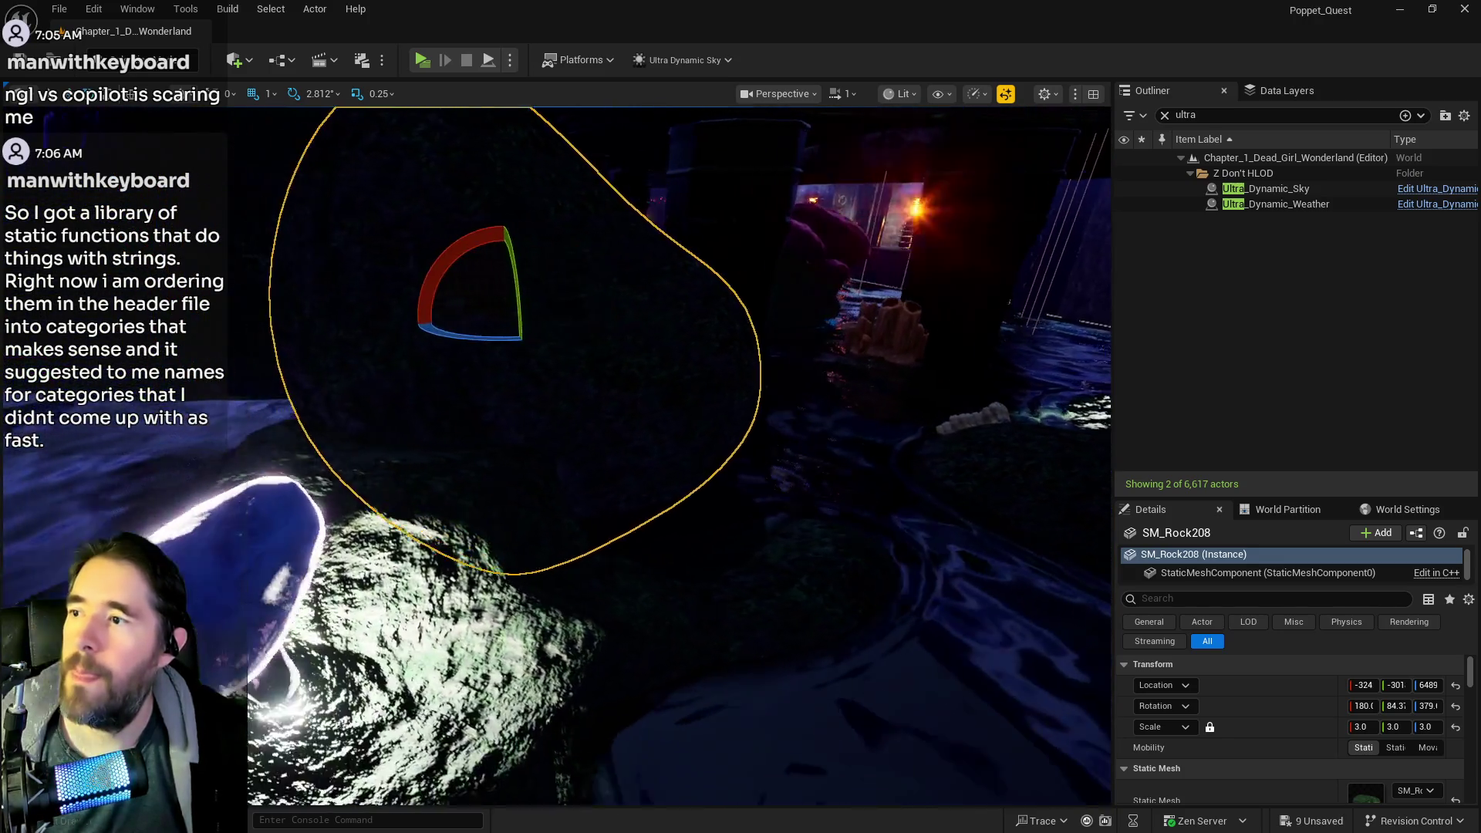
pyautogui.press('r')
pyautogui.press('w')
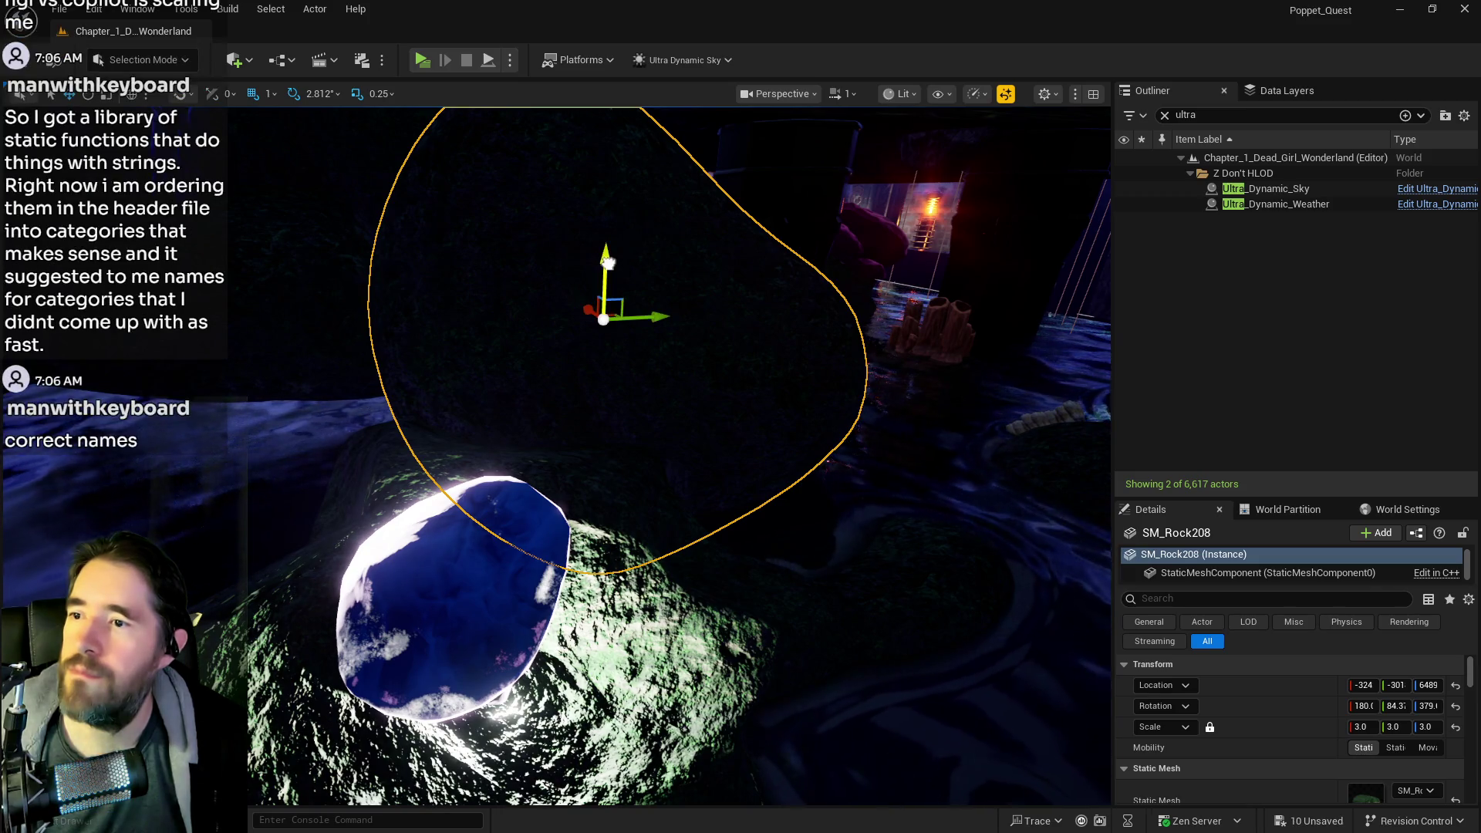
pyautogui.moveTo(607, 440)
pyautogui.mouseDown()
pyautogui.moveTo(910, 424)
pyautogui.moveTo(811, 431)
pyautogui.mouseUp()
pyautogui.click(506, 281)
pyautogui.press('f')
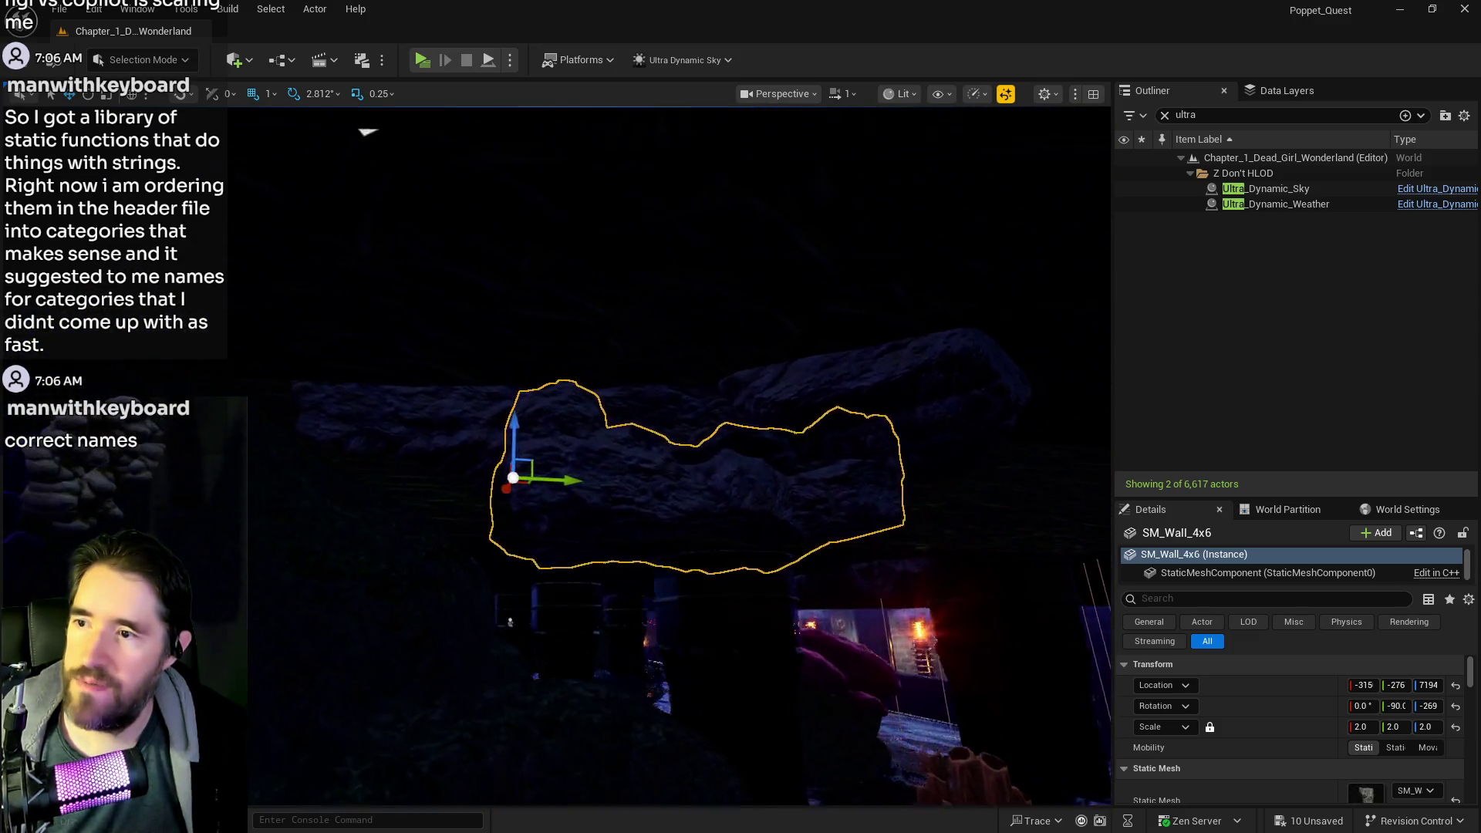
pyautogui.moveTo(707, 310); pyautogui.dragTo(707, 310)
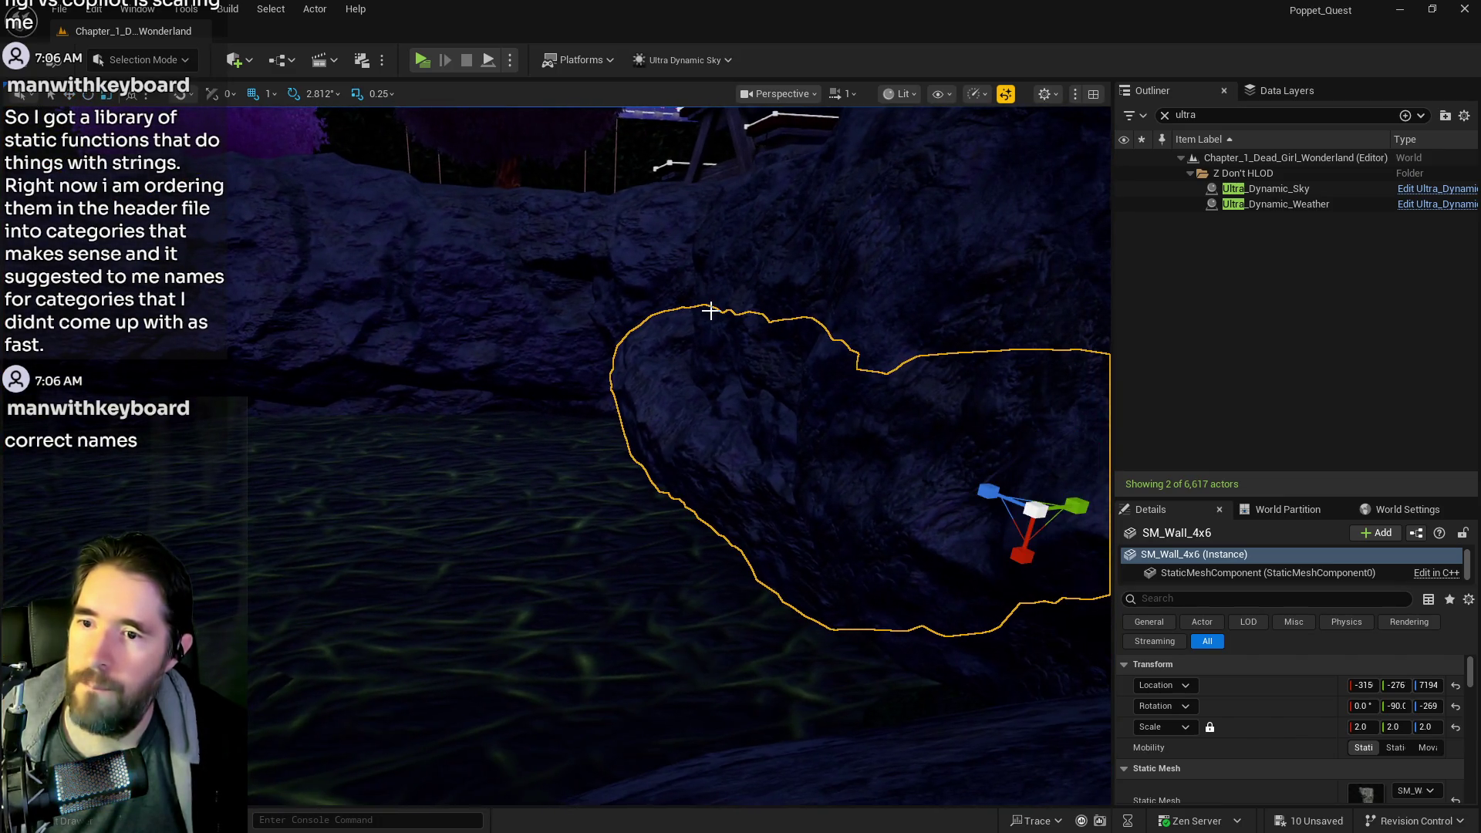
pyautogui.press('f')
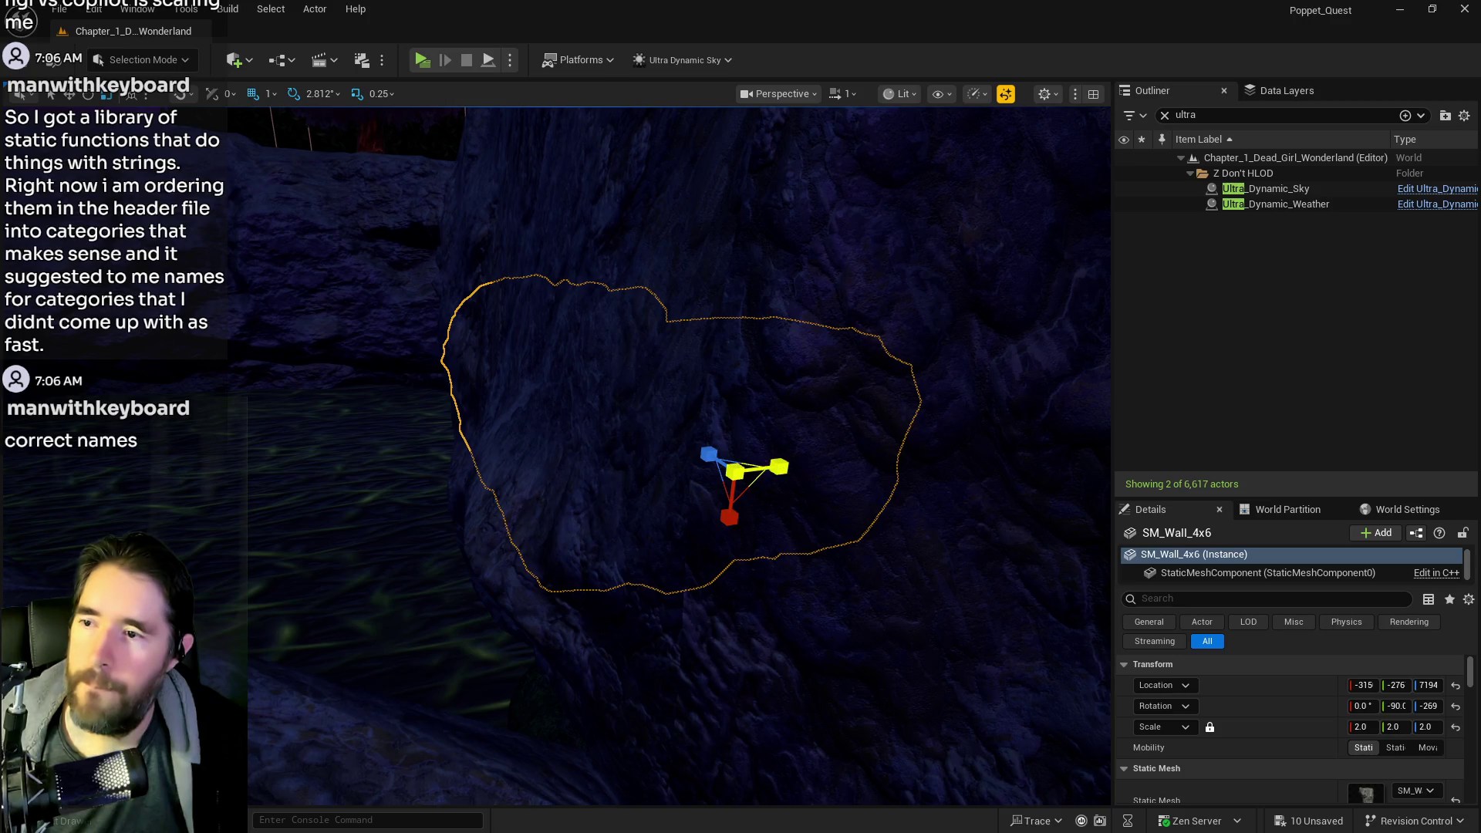
pyautogui.moveTo(669, 481); pyautogui.dragTo(595, 492)
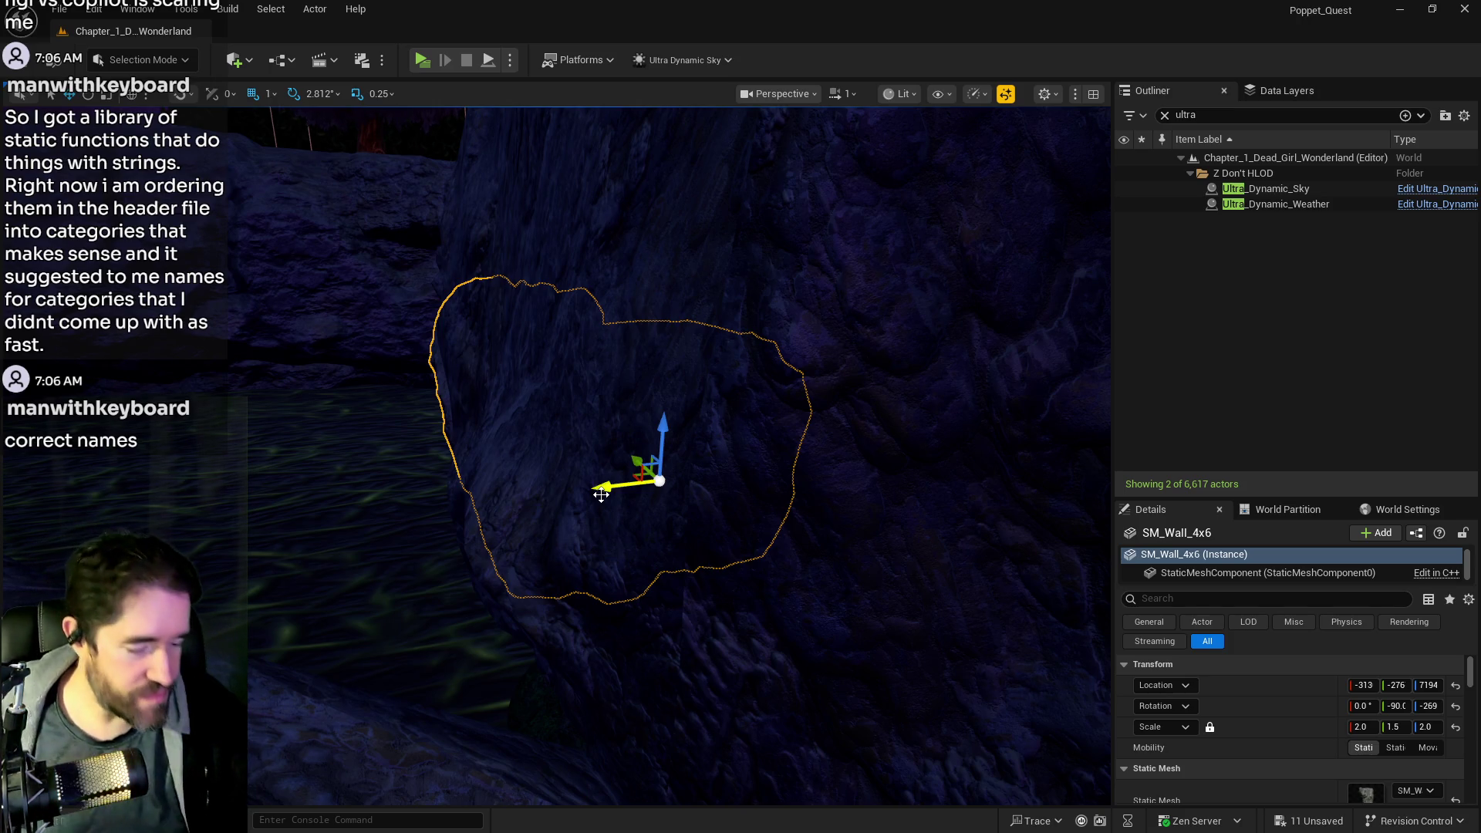
pyautogui.moveTo(383, 634)
pyautogui.mouseDown()
pyautogui.moveTo(383, 663)
pyautogui.moveTo(331, 640)
pyautogui.moveTo(332, 741)
pyautogui.moveTo(347, 748)
pyautogui.moveTo(465, 590)
pyautogui.mouseUp()
pyautogui.moveTo(627, 393); pyautogui.dragTo(675, 421)
# - Delete the large rock SM_Rock84 that covers the coral cluster
pyautogui.click(545, 390)
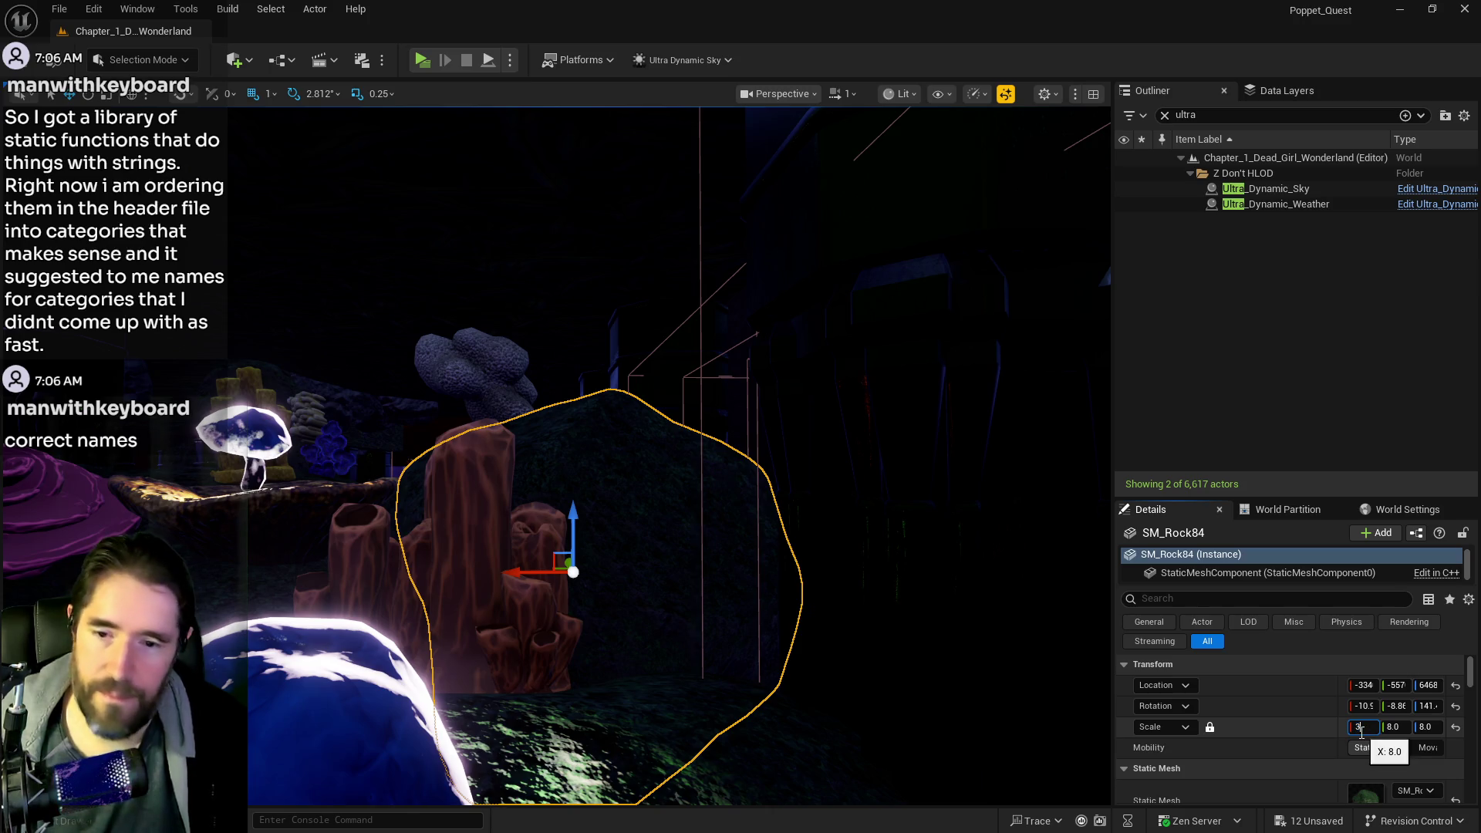
pyautogui.moveTo(571, 369)
pyautogui.mouseDown()
pyautogui.moveTo(540, 363)
pyautogui.moveTo(572, 369)
pyautogui.mouseUp()
pyautogui.moveTo(568, 474)
pyautogui.mouseDown()
pyautogui.moveTo(528, 440)
pyautogui.moveTo(597, 394)
pyautogui.moveTo(574, 374)
pyautogui.moveTo(559, 389)
pyautogui.moveTo(566, 476)
pyautogui.mouseUp()
pyautogui.press('Delete')
# - Reposition SM_Coral_Orbicella2 lower among the coral and check the cave layout
pyautogui.moveTo(631, 321)
pyautogui.mouseDown()
pyautogui.moveTo(633, 349)
pyautogui.moveTo(697, 363)
pyautogui.moveTo(664, 648)
pyautogui.moveTo(679, 737)
pyautogui.moveTo(586, 702)
pyautogui.moveTo(502, 694)
pyautogui.moveTo(598, 576)
pyautogui.mouseUp()
pyautogui.click(661, 340)
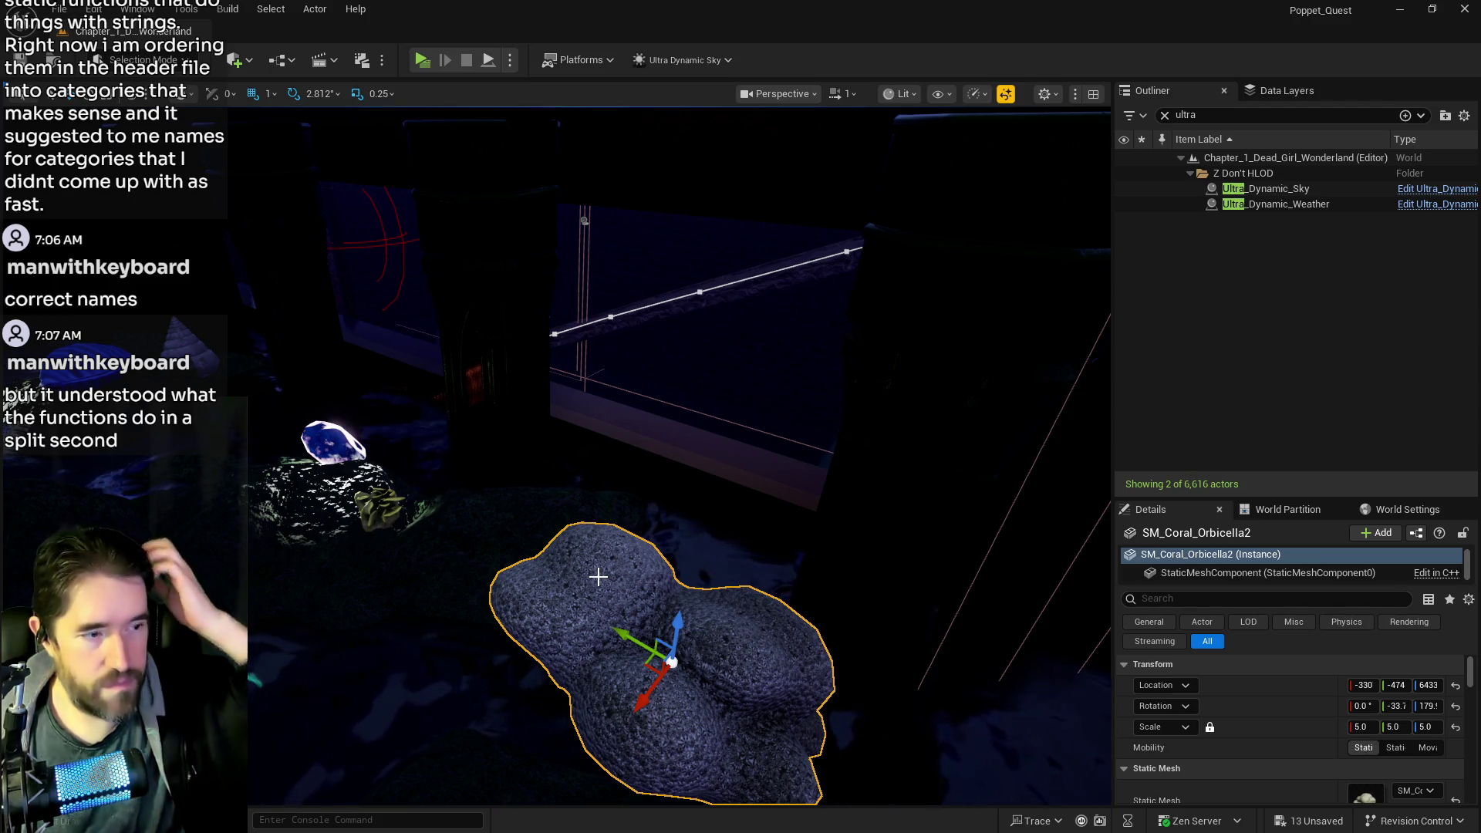
pyautogui.moveTo(598, 576)
pyautogui.mouseDown()
pyautogui.moveTo(834, 429)
pyautogui.moveTo(894, 471)
pyautogui.moveTo(579, 415)
pyautogui.moveTo(255, 478)
pyautogui.moveTo(670, 419)
pyautogui.moveTo(633, 323)
pyautogui.moveTo(594, 340)
pyautogui.moveTo(756, 324)
pyautogui.mouseUp()
pyautogui.moveTo(615, 377)
pyautogui.mouseDown()
pyautogui.moveTo(640, 374)
pyautogui.moveTo(586, 378)
pyautogui.moveTo(615, 376)
pyautogui.mouseUp()
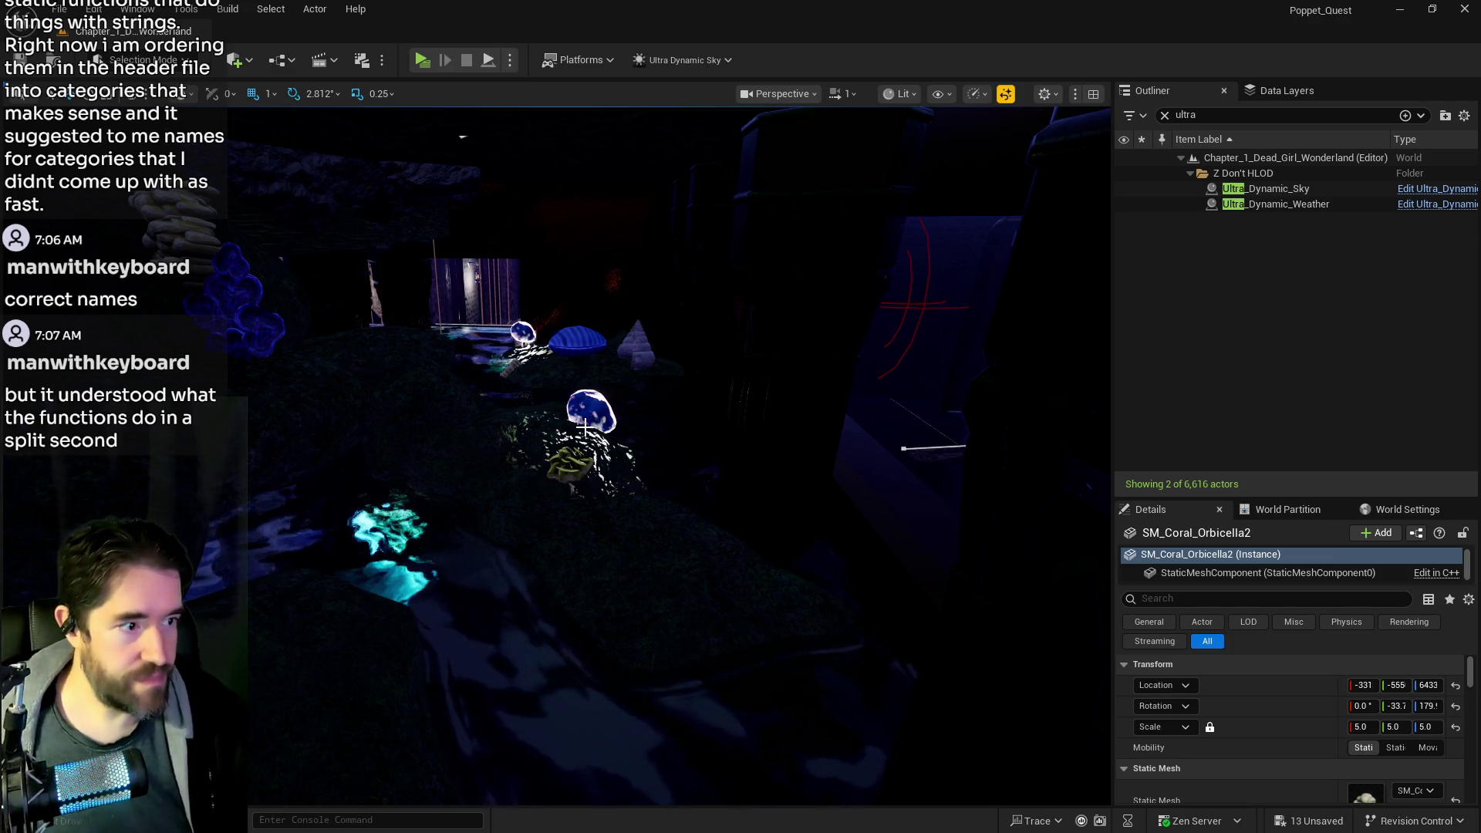
# - Fly the viewport camera through the cave to the glowing pool and coral
pyautogui.press('w')
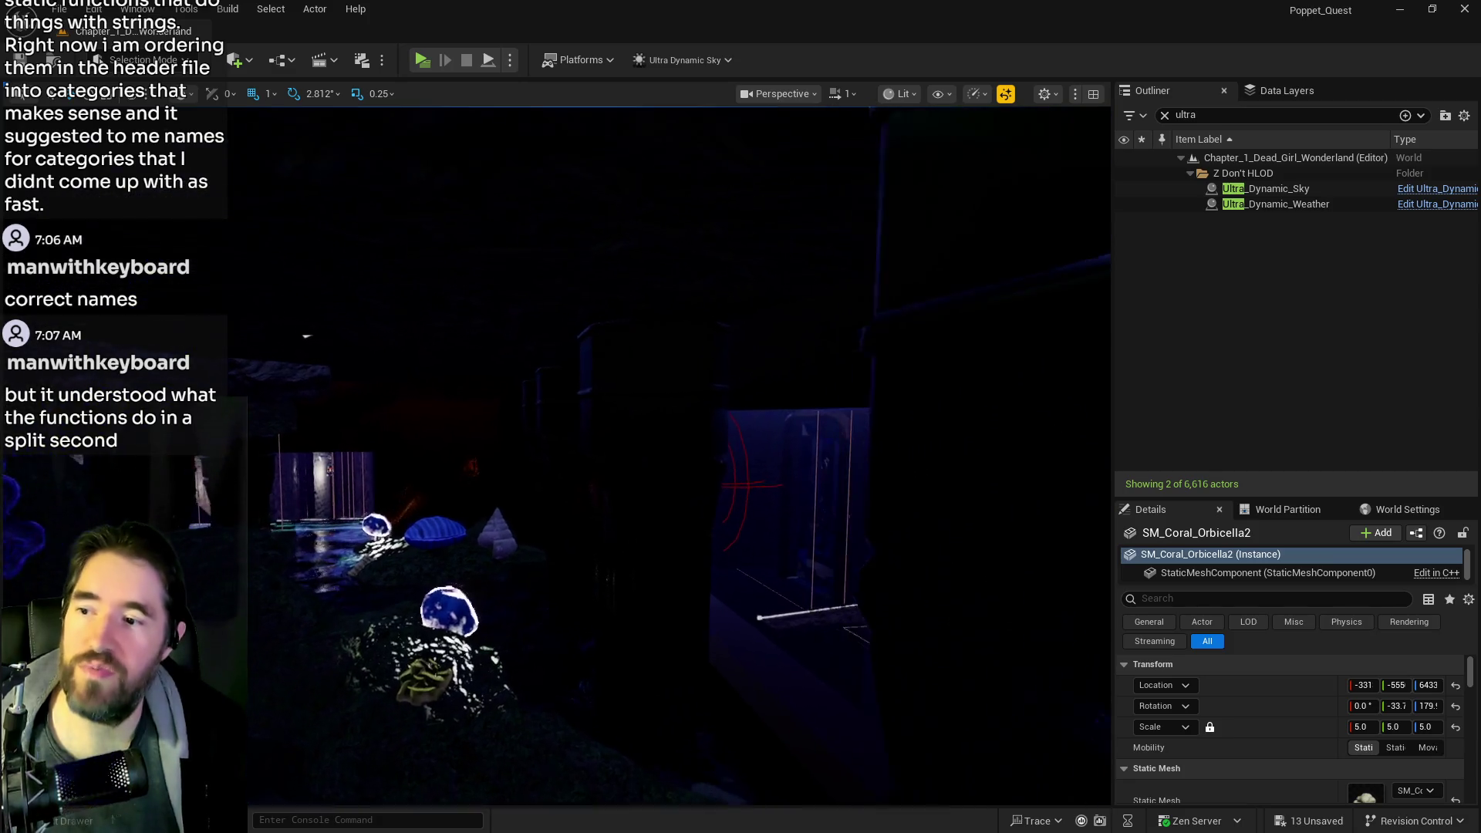
pyautogui.press('w')
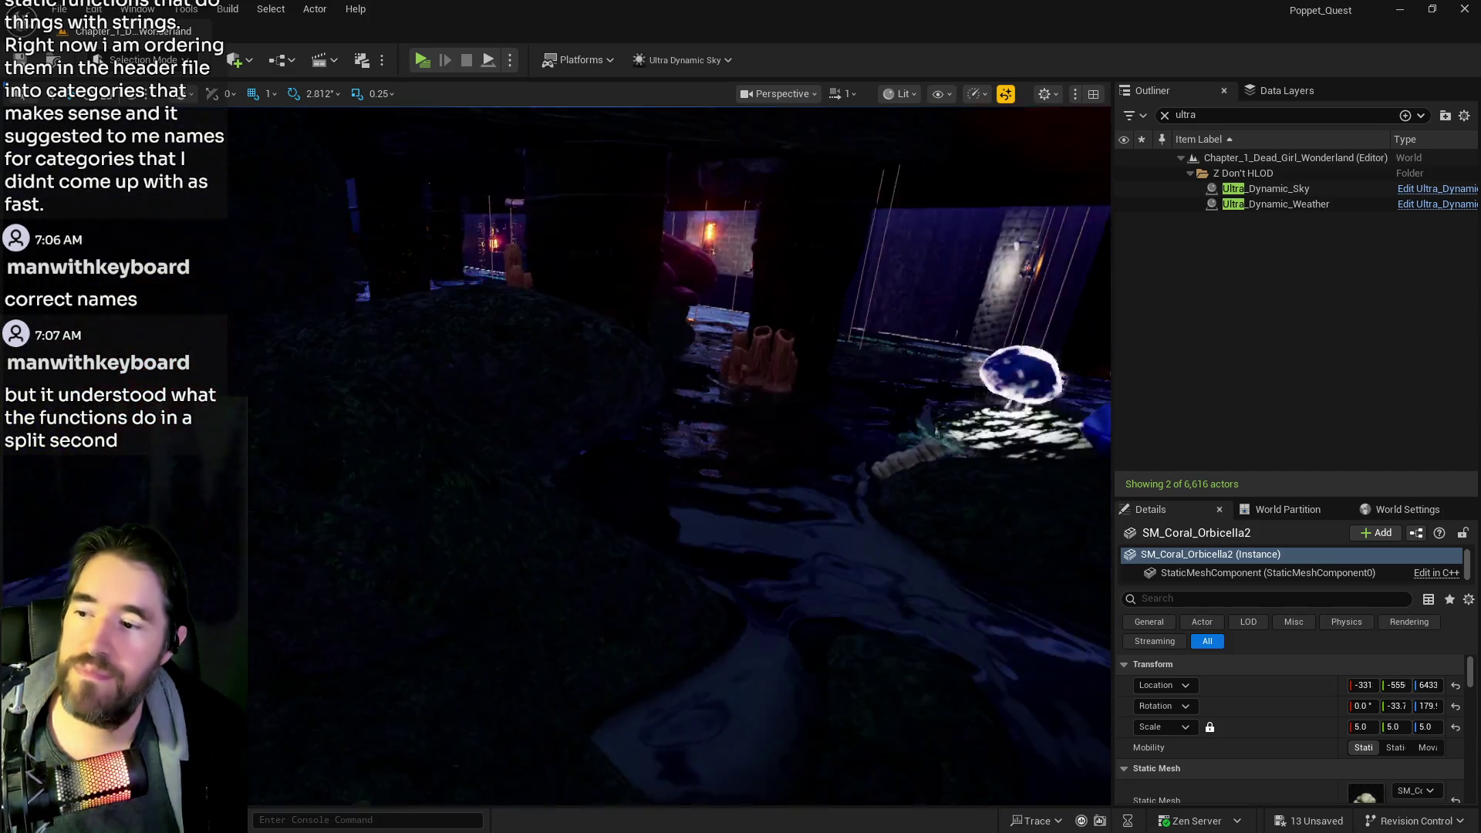
pyautogui.press('w')
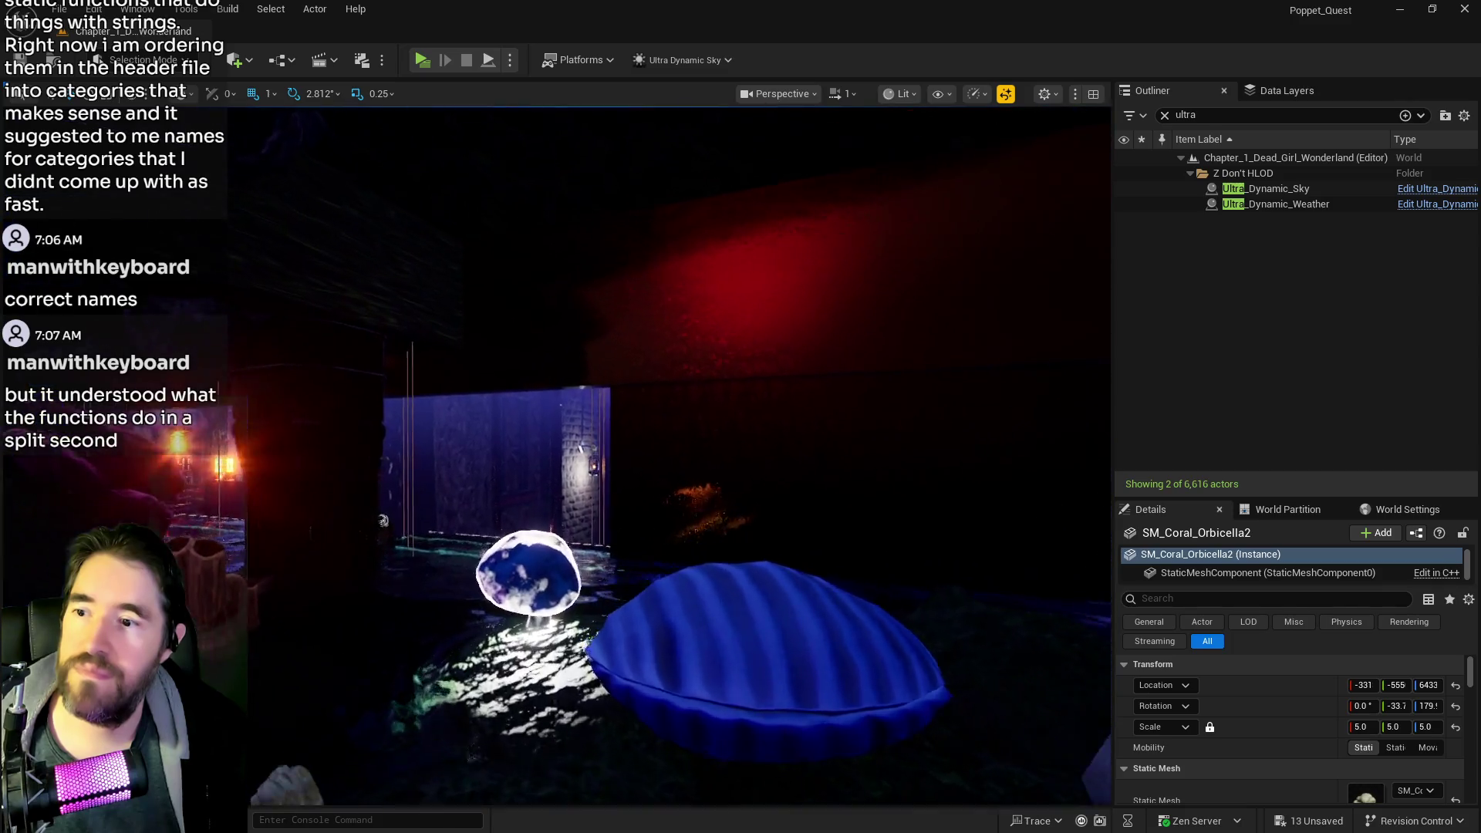
pyautogui.press('s')
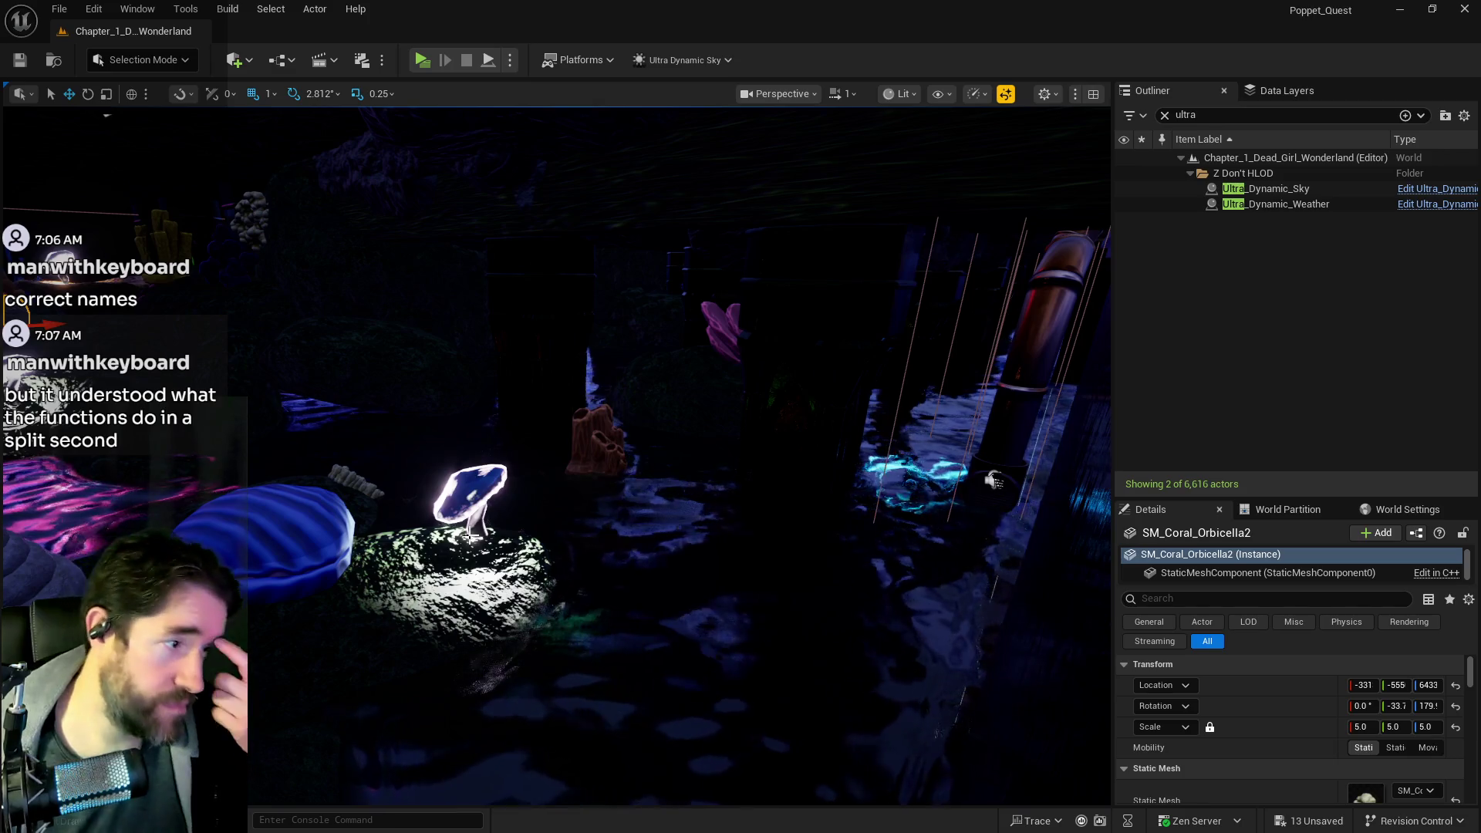
pyautogui.moveTo(562, 489); pyautogui.dragTo(733, 293)
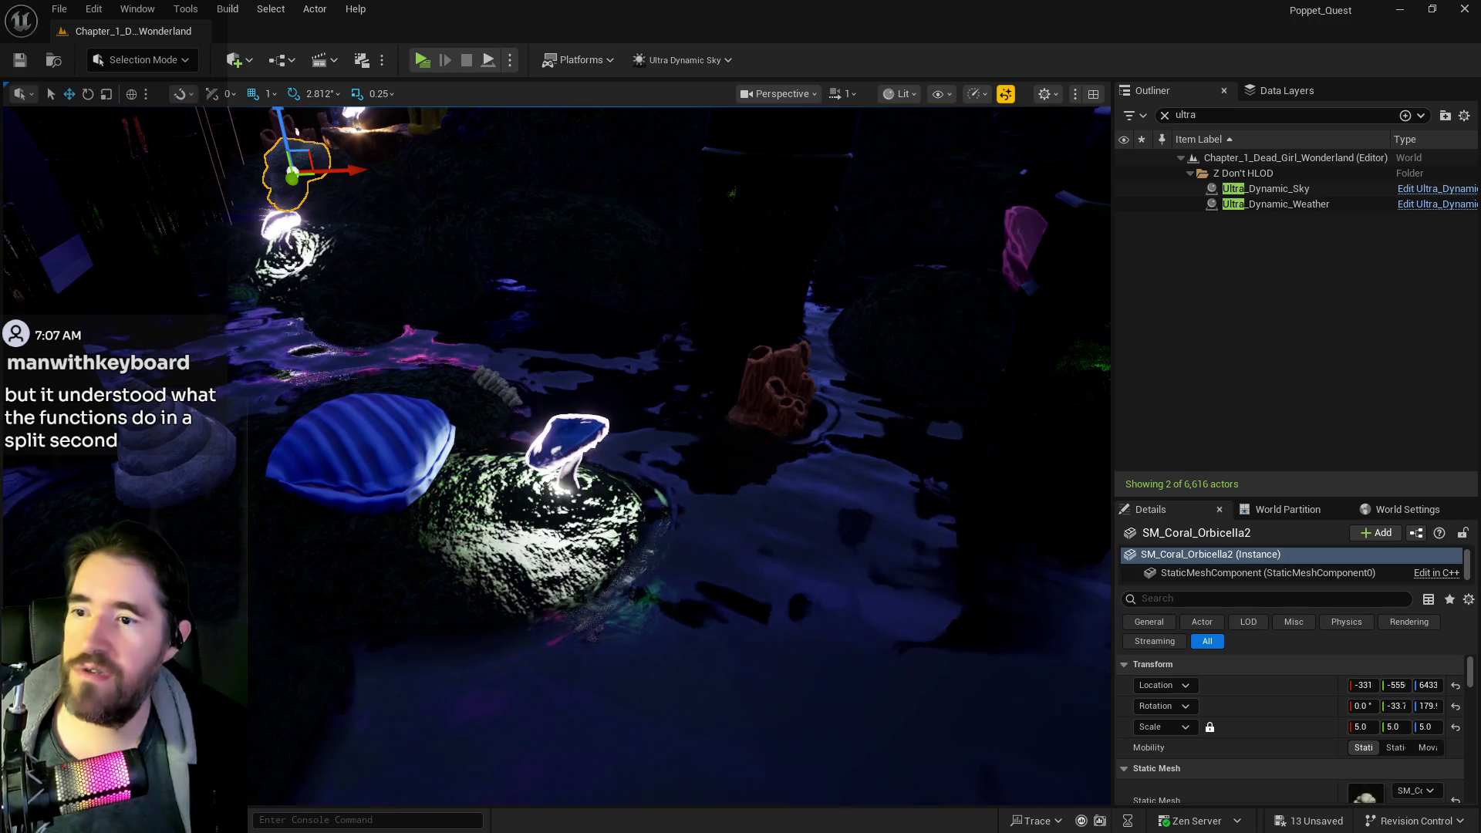
# - Move SM_corall_18 beside the blue clam shell and raise it slightly
pyautogui.click(773, 269)
pyautogui.click(763, 403)
pyautogui.moveTo(764, 403); pyautogui.dragTo(327, 602)
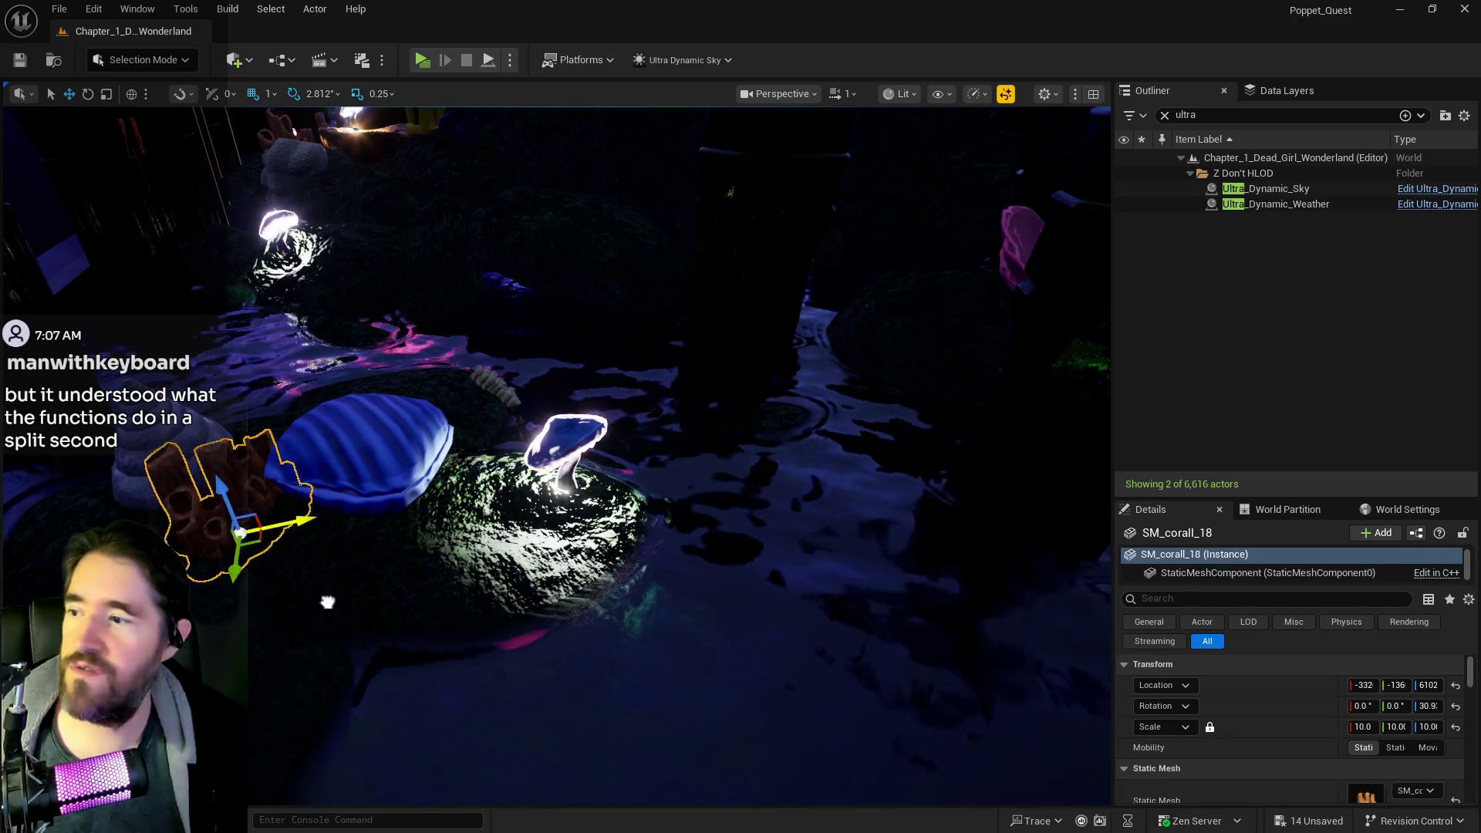
pyautogui.moveTo(108, 510)
pyautogui.mouseDown()
pyautogui.moveTo(447, 610)
pyautogui.moveTo(540, 617)
pyautogui.moveTo(638, 661)
pyautogui.moveTo(586, 570)
pyautogui.mouseUp()
pyautogui.moveTo(506, 519); pyautogui.dragTo(522, 522)
pyautogui.moveTo(363, 385); pyautogui.dragTo(342, 323)
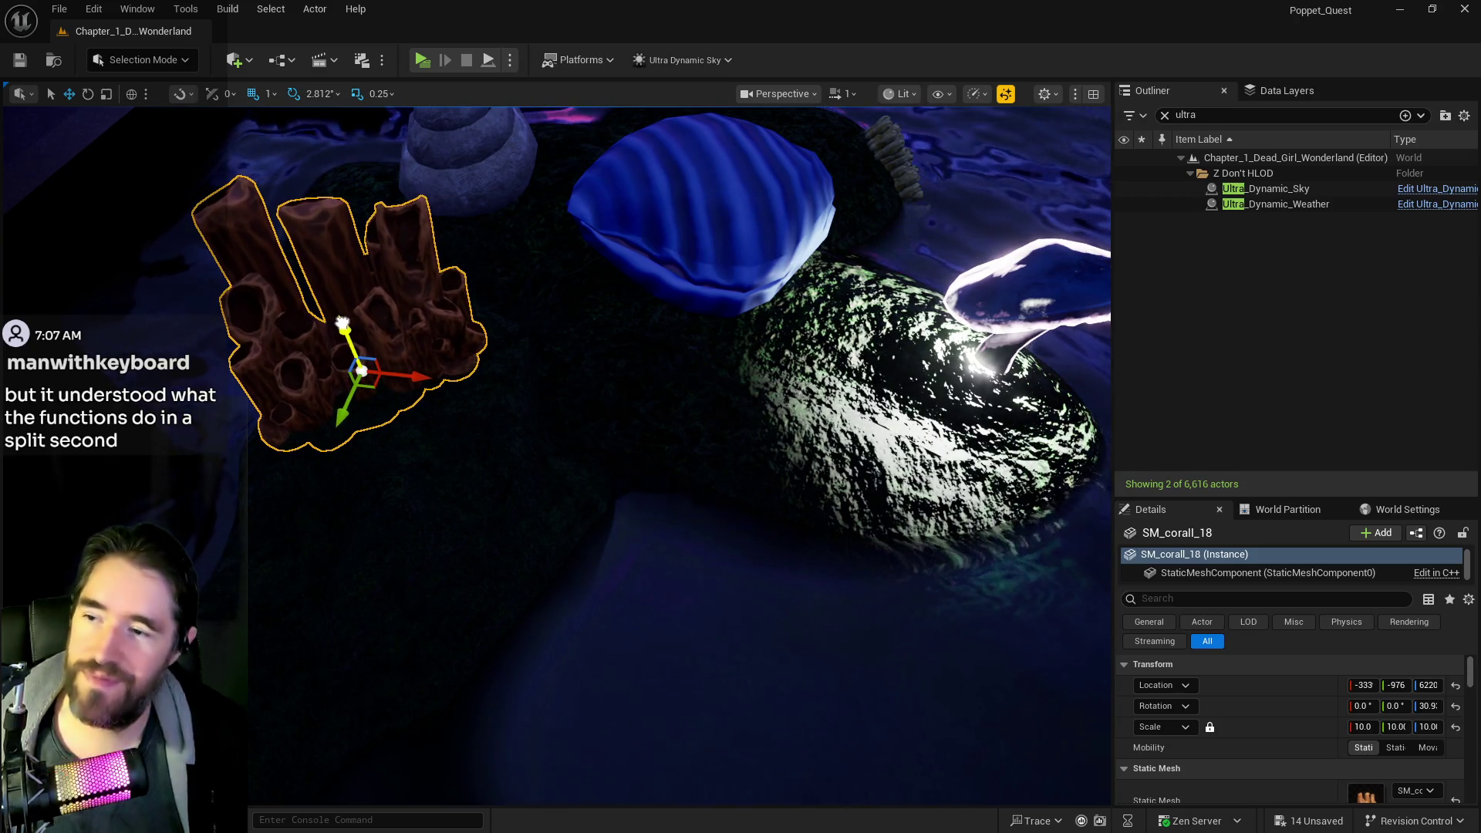
pyautogui.moveTo(409, 475)
pyautogui.mouseDown()
pyautogui.moveTo(602, 545)
pyautogui.moveTo(463, 496)
pyautogui.mouseUp()
pyautogui.moveTo(474, 658); pyautogui.dragTo(717, 473)
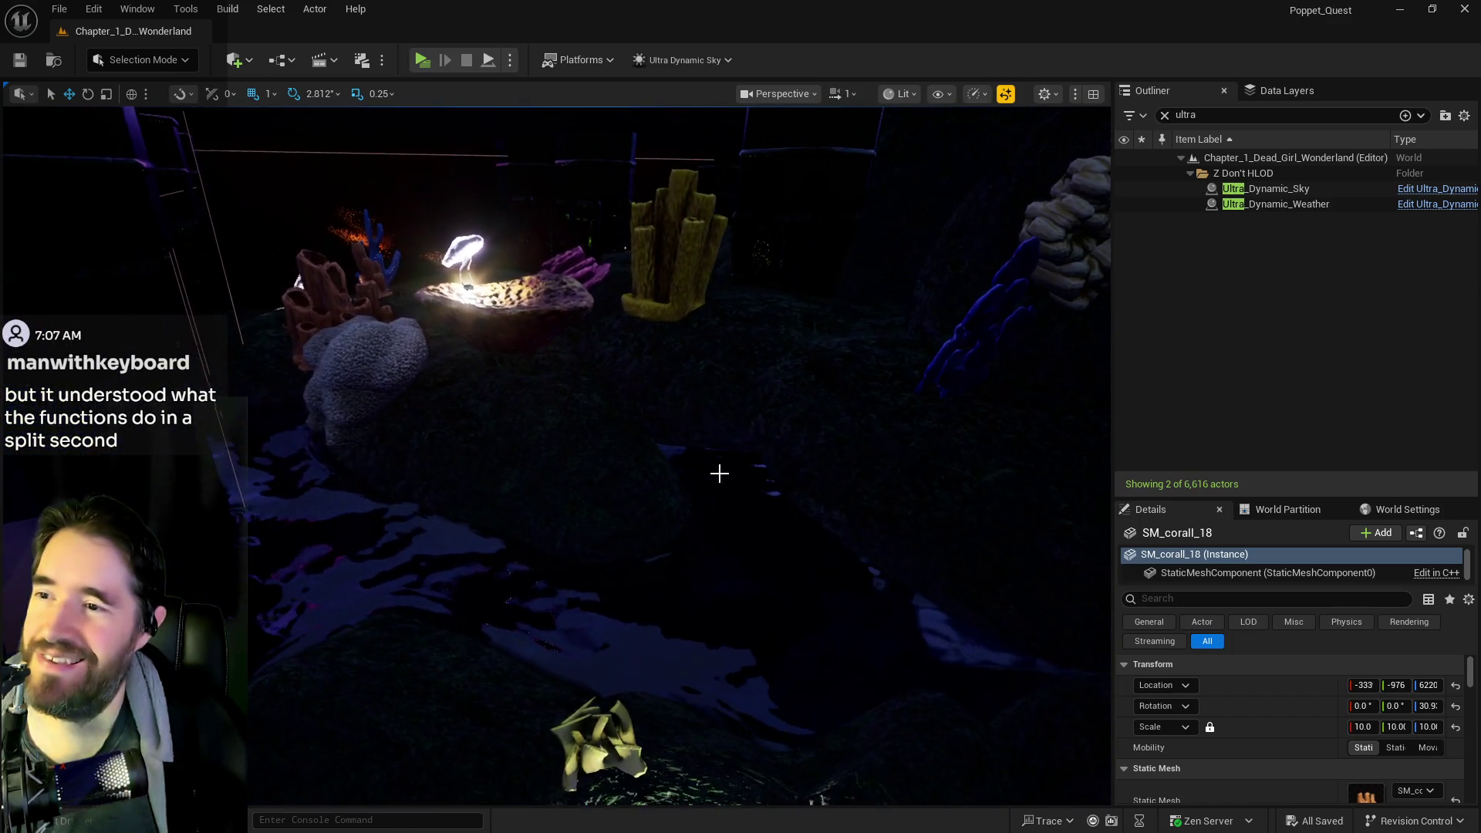
# - Nudge SM_Coral_Tube3 to the left and set its scale to 2
pyautogui.click(688, 386)
pyautogui.moveTo(687, 386); pyautogui.dragTo(628, 340)
pyautogui.click(618, 349)
pyautogui.moveTo(645, 391)
pyautogui.mouseDown()
pyautogui.moveTo(810, 414)
pyautogui.moveTo(843, 396)
pyautogui.moveTo(482, 411)
pyautogui.mouseUp()
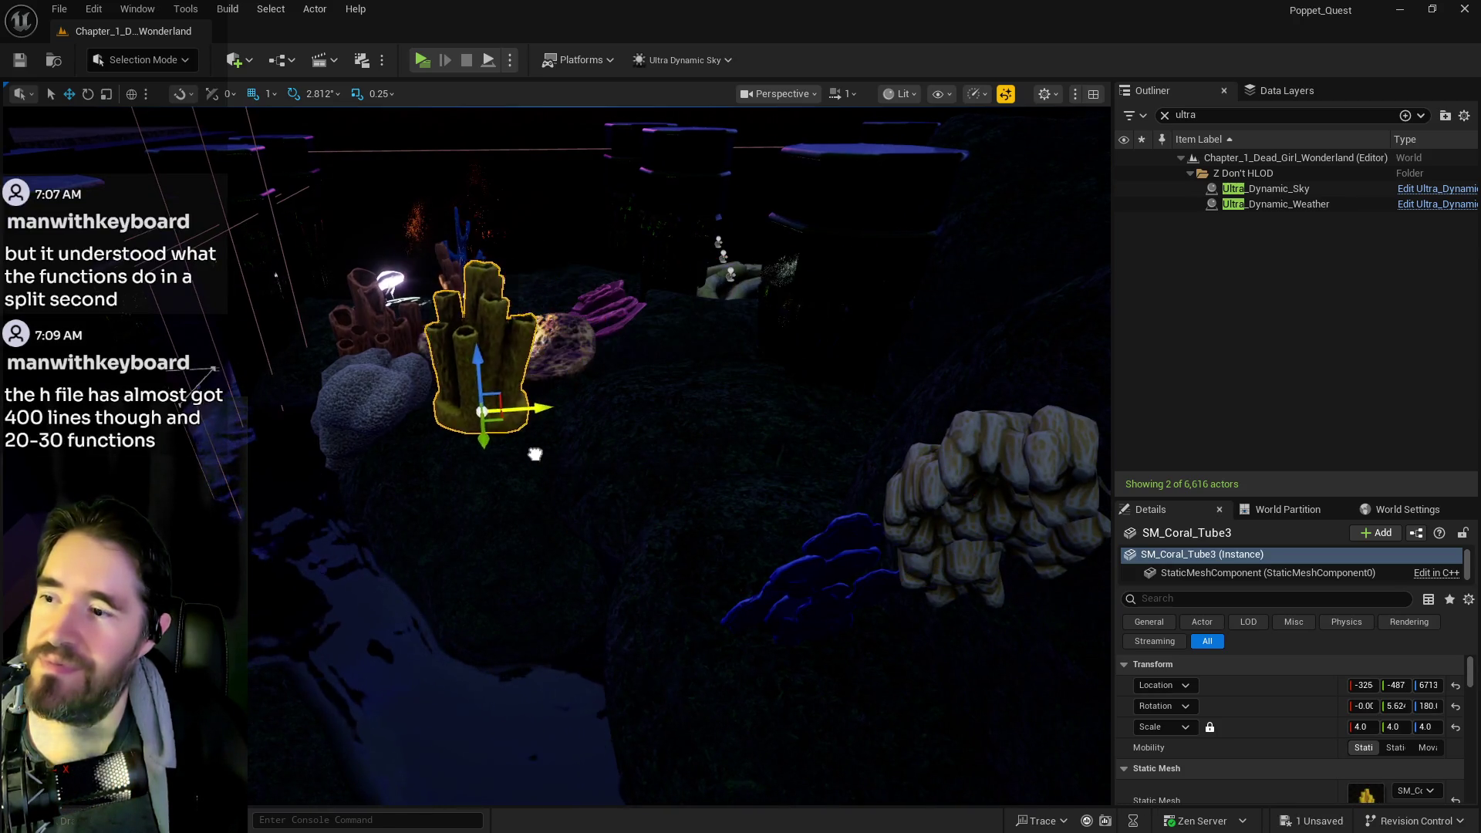
pyautogui.moveTo(534, 453); pyautogui.dragTo(494, 461)
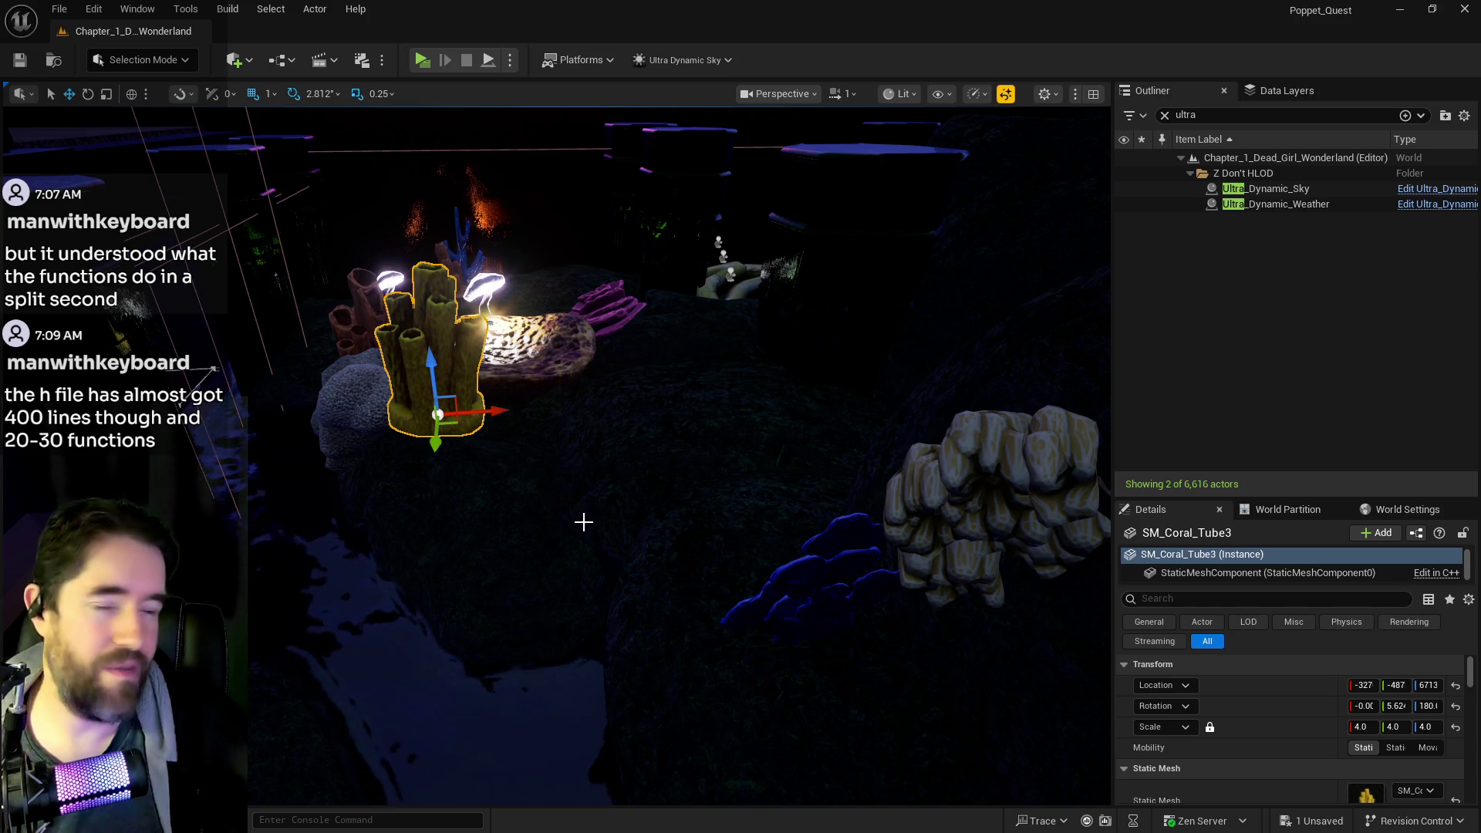
pyautogui.scroll(5, 463, 347)
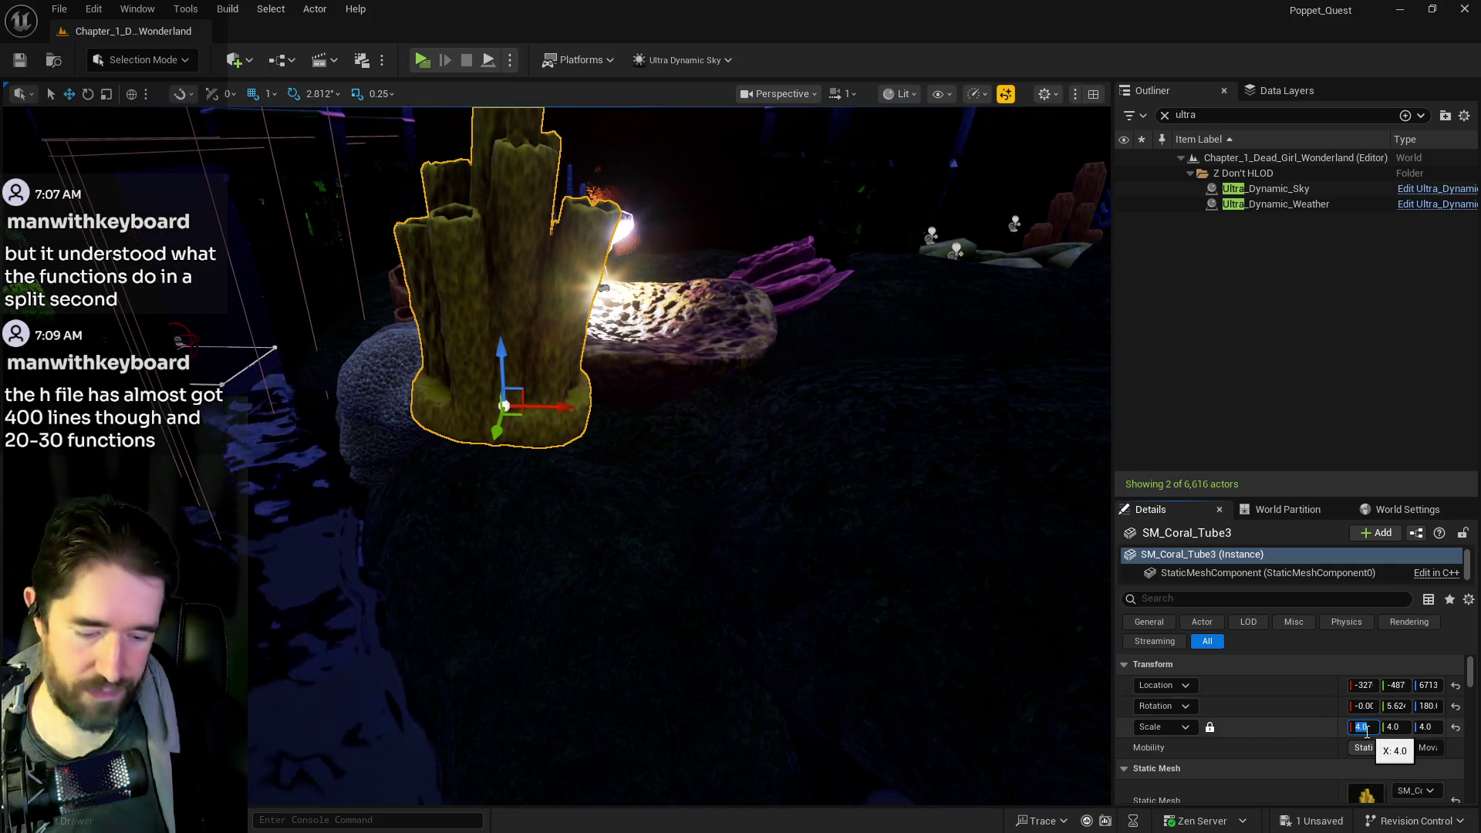
pyautogui.write('2')
pyautogui.press('Return')
# - Settle the yellow coral on the ground against the grey rock, then switch to BP_Poppet
pyautogui.moveTo(514, 362)
pyautogui.mouseDown()
pyautogui.moveTo(516, 579)
pyautogui.moveTo(518, 511)
pyautogui.mouseUp()
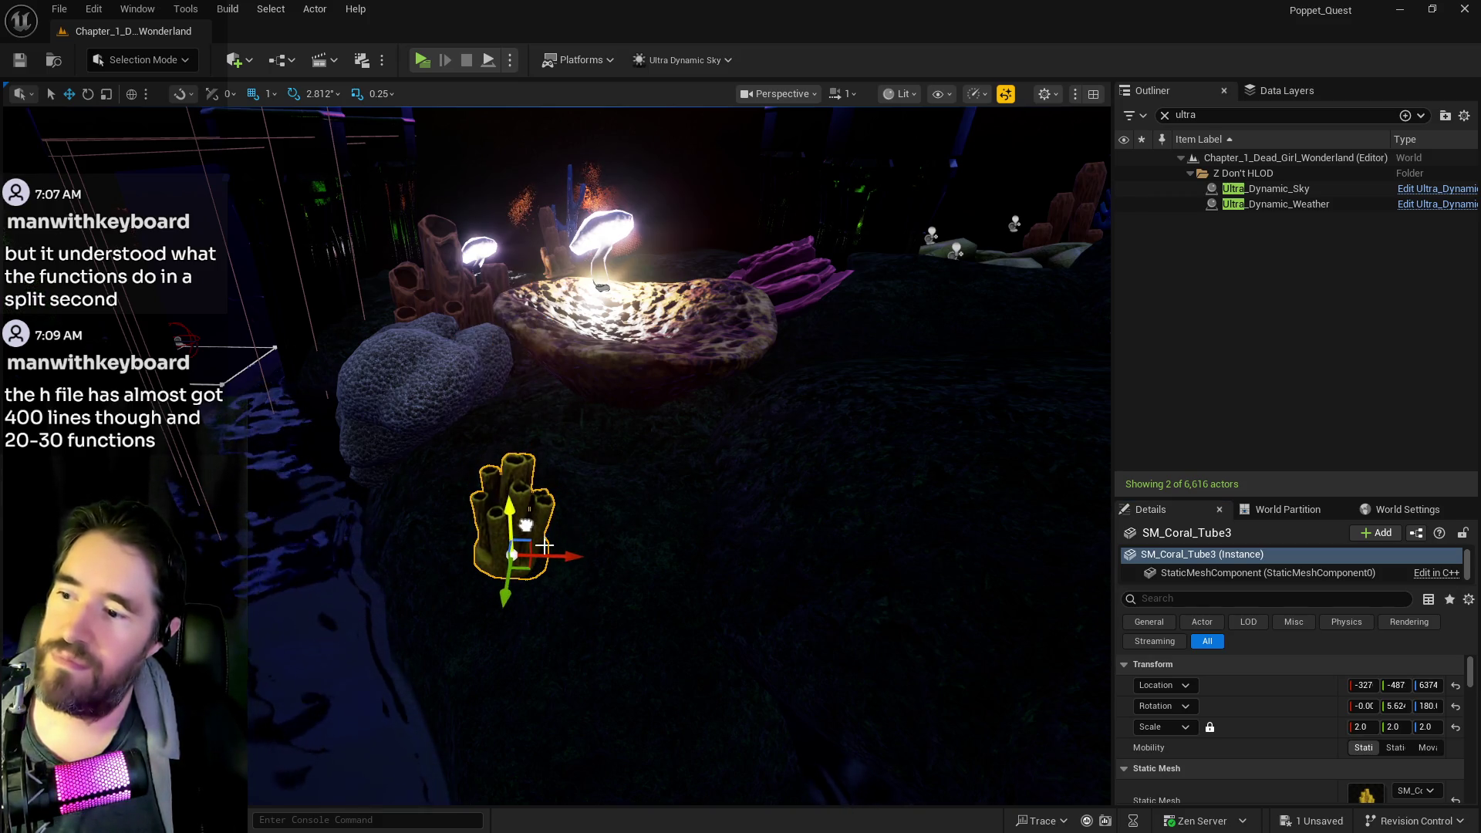
pyautogui.moveTo(569, 562); pyautogui.dragTo(521, 565)
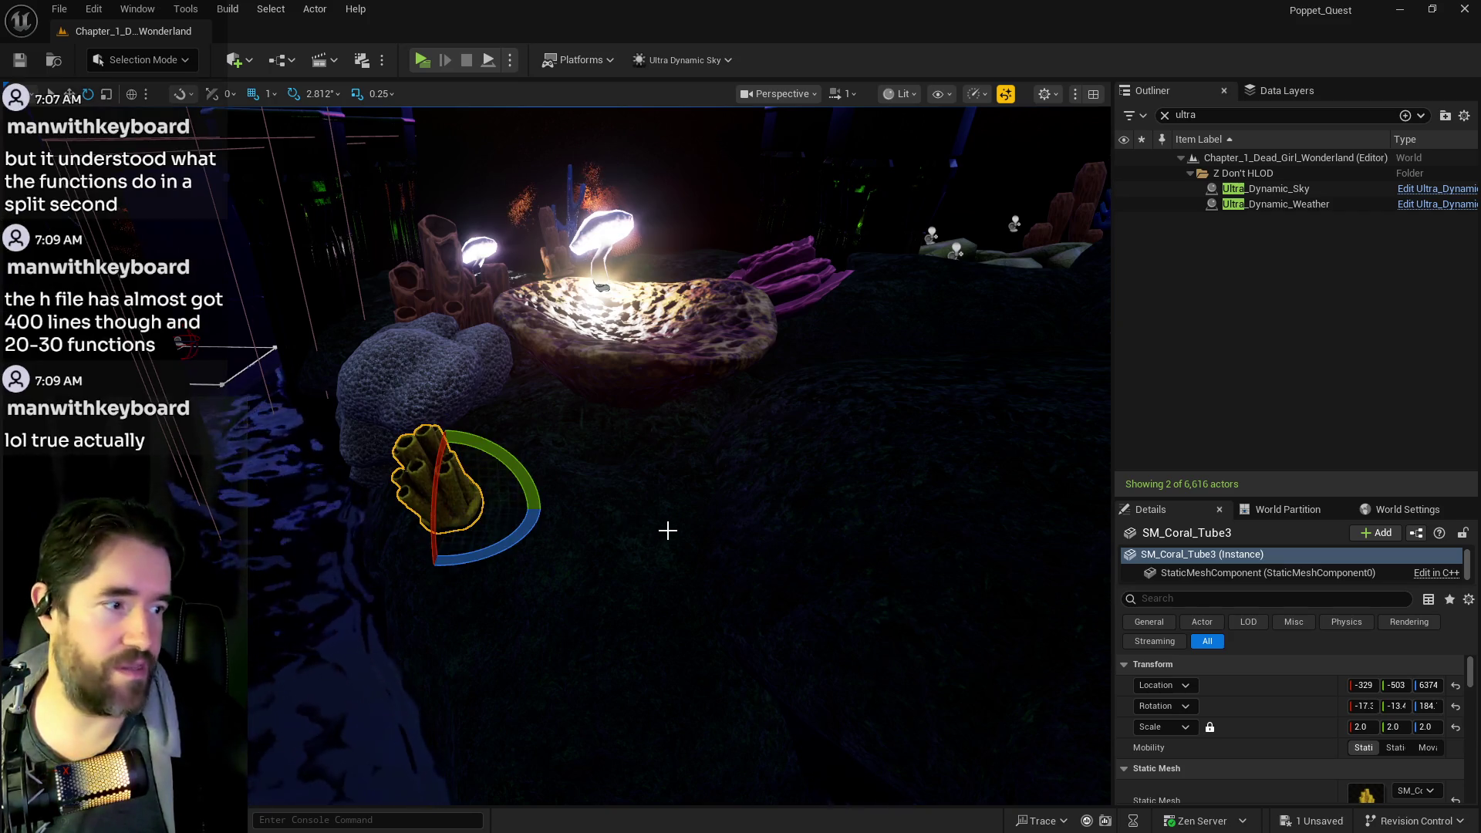
pyautogui.press('f')
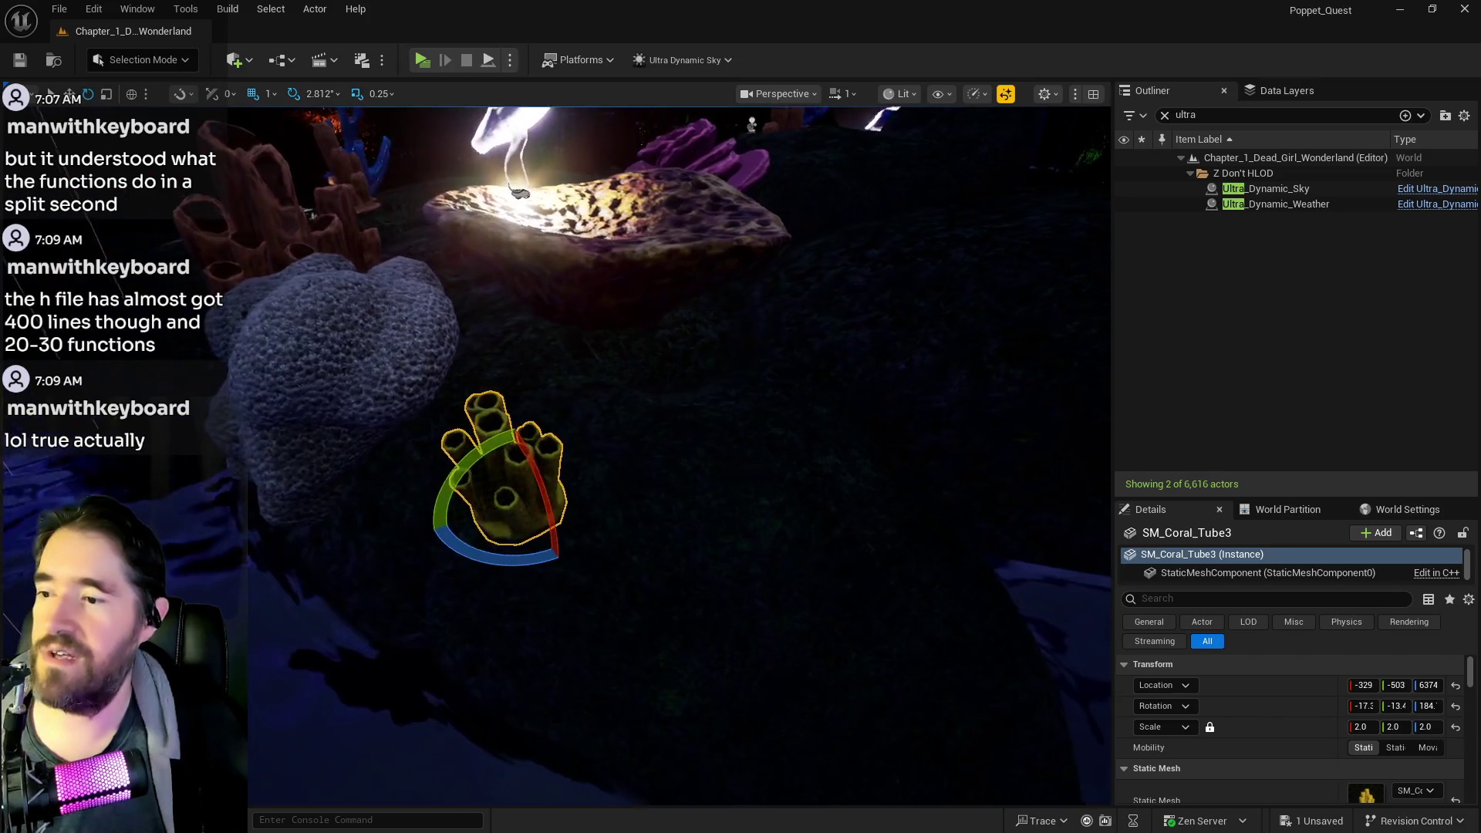
pyautogui.press('w')
pyautogui.moveTo(564, 491); pyautogui.dragTo(515, 485)
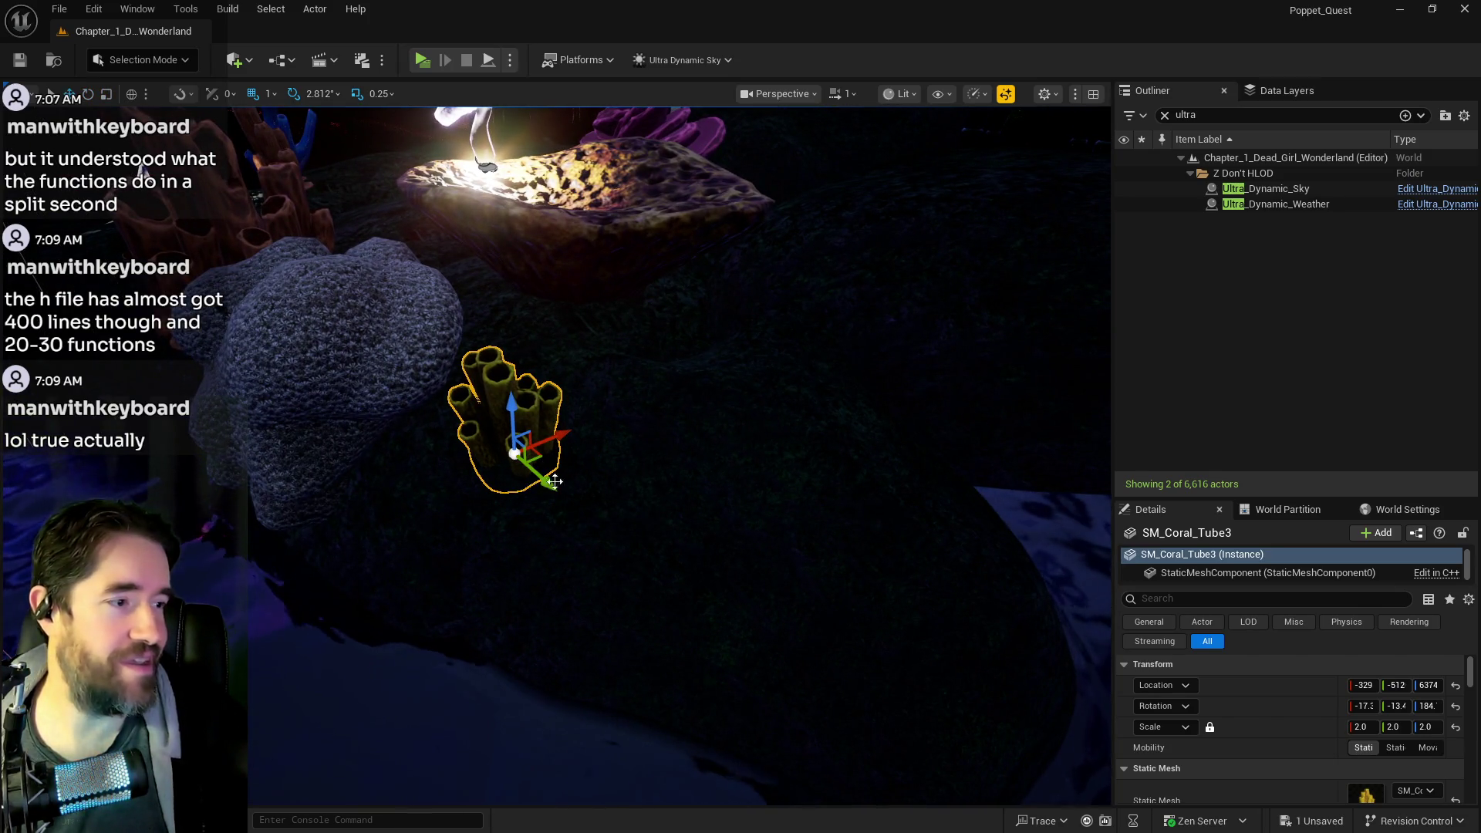
pyautogui.press('f')
pyautogui.scroll(-3, 589, 340)
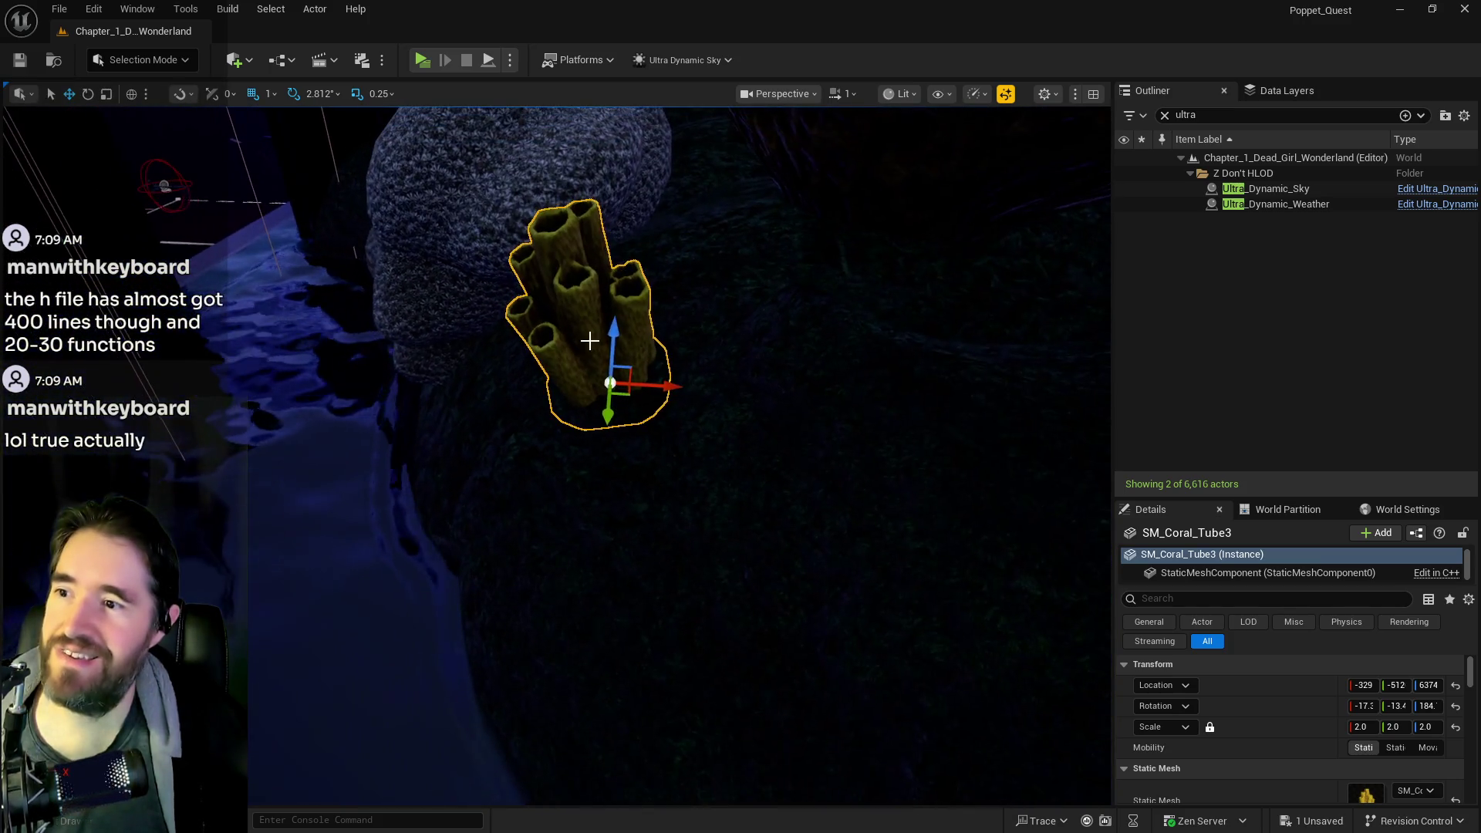
pyautogui.moveTo(619, 330); pyautogui.dragTo(619, 307)
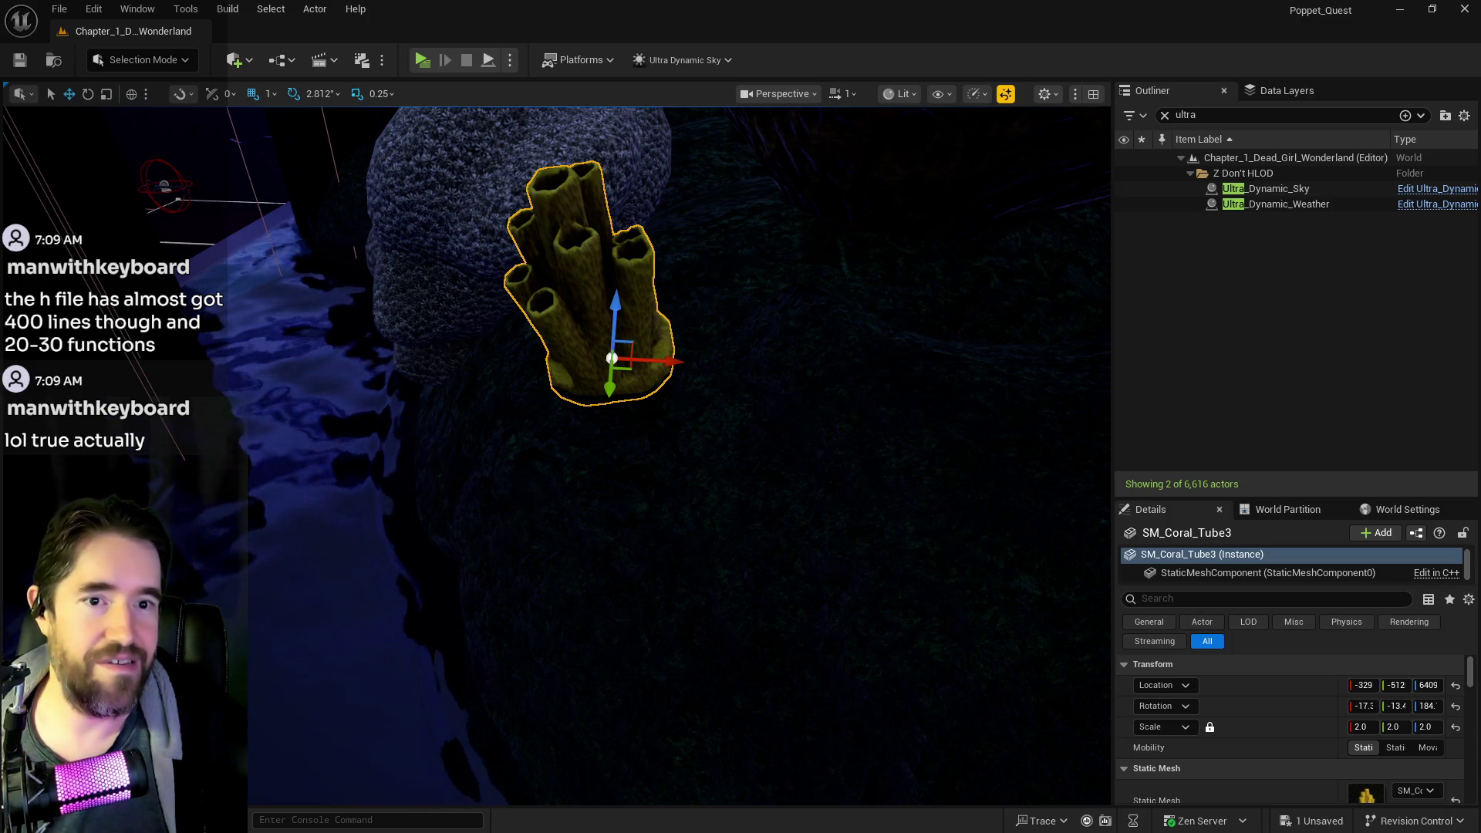
pyautogui.hotkey('alt', 'Tab')
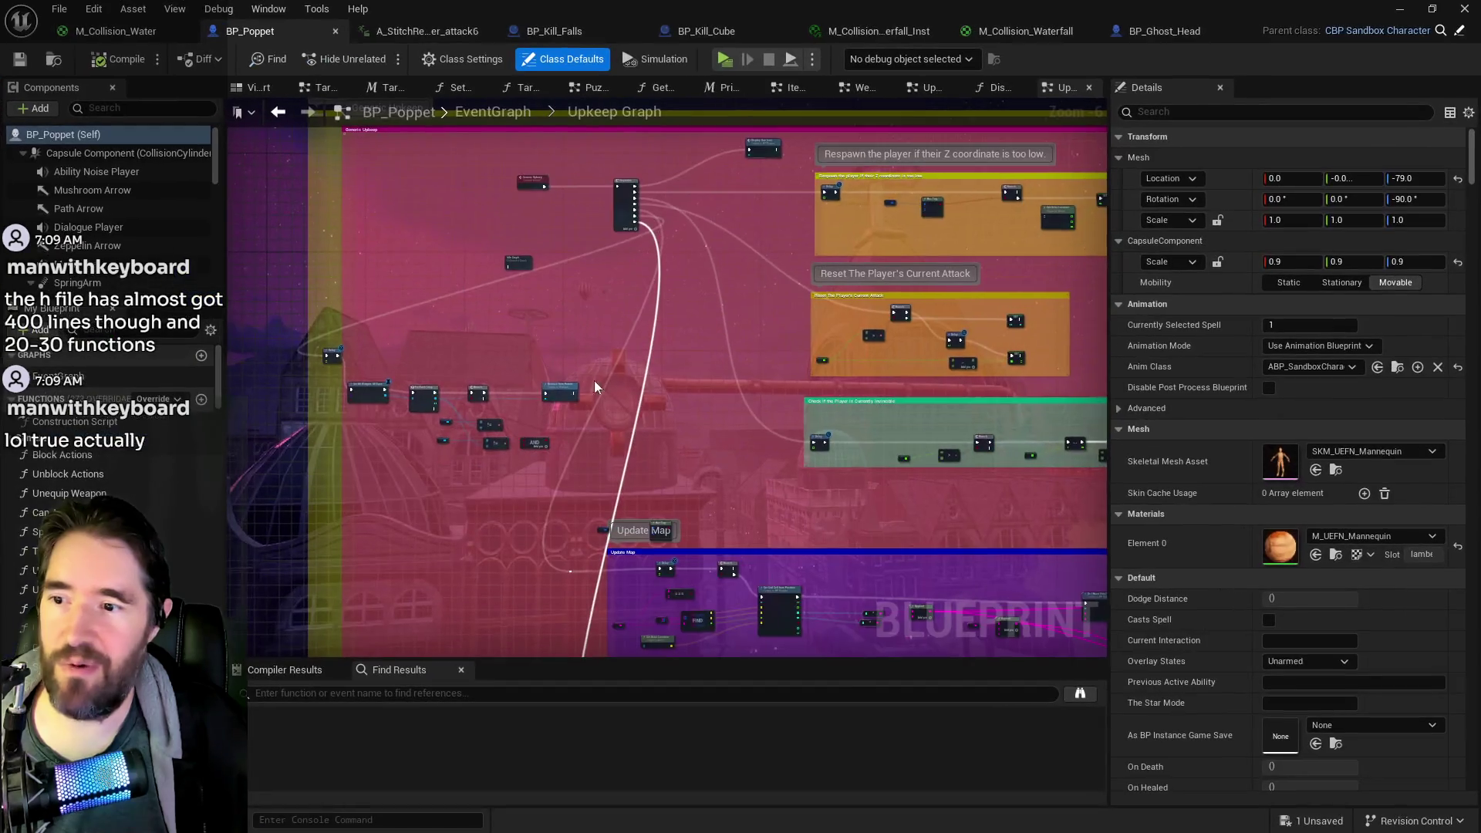
# - Review the Find Nearby Lights group in BP_Poppet's Upkeep graph
pyautogui.scroll(-3, 784, 438)
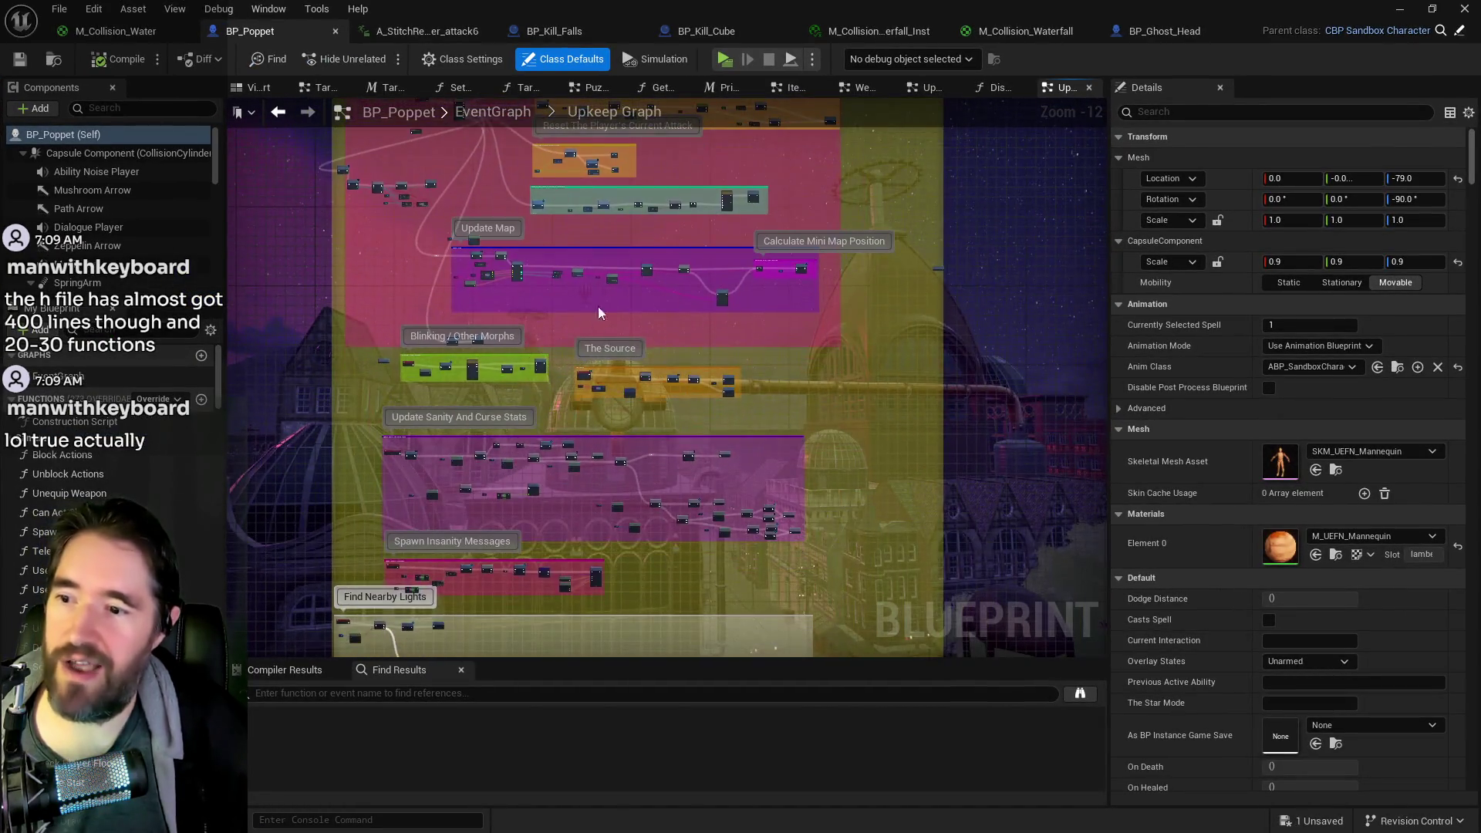
pyautogui.moveTo(599, 307); pyautogui.dragTo(633, 246)
pyautogui.scroll(6, 655, 385)
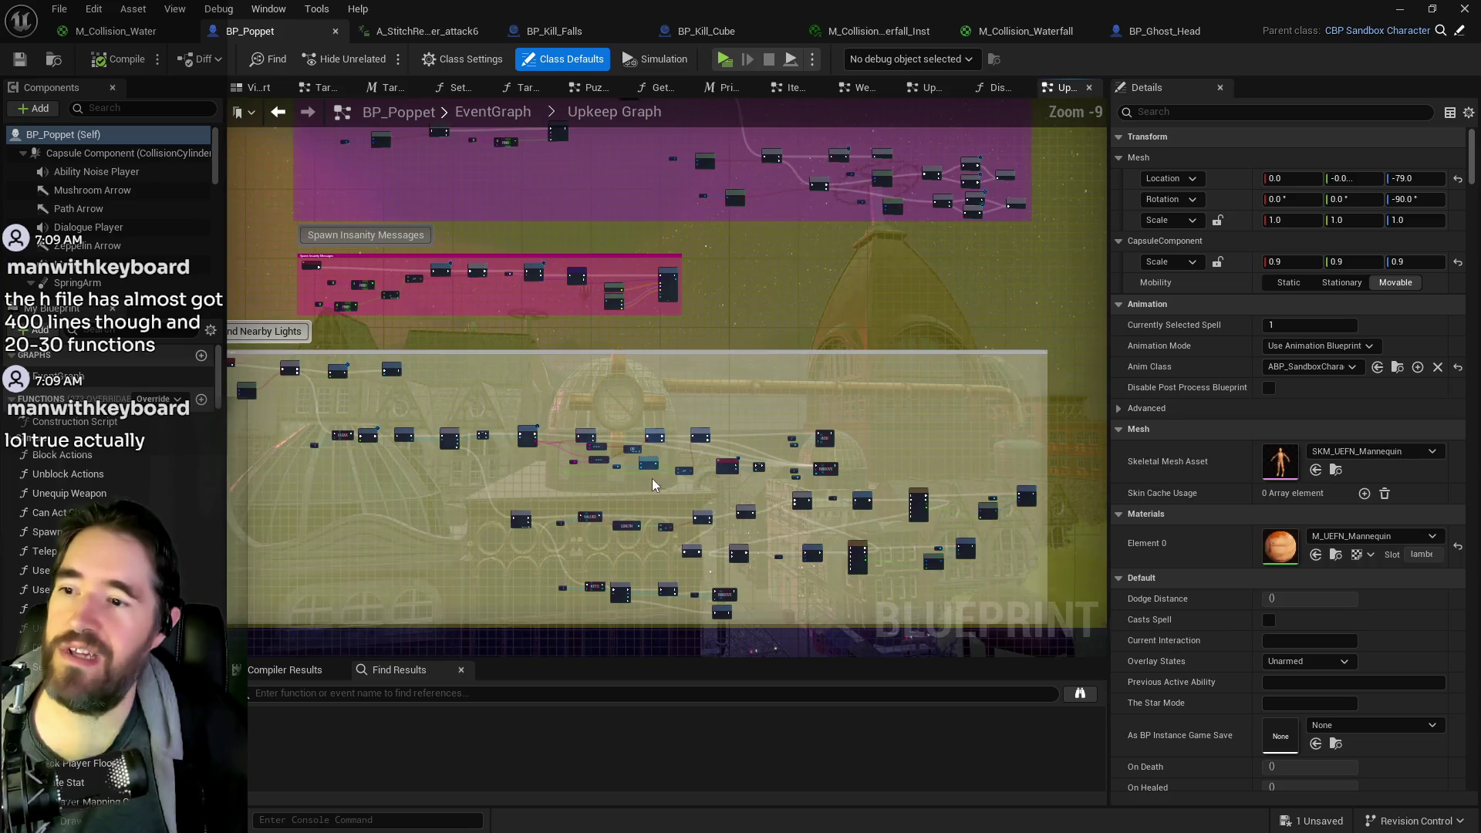
pyautogui.scroll(3, 656, 513)
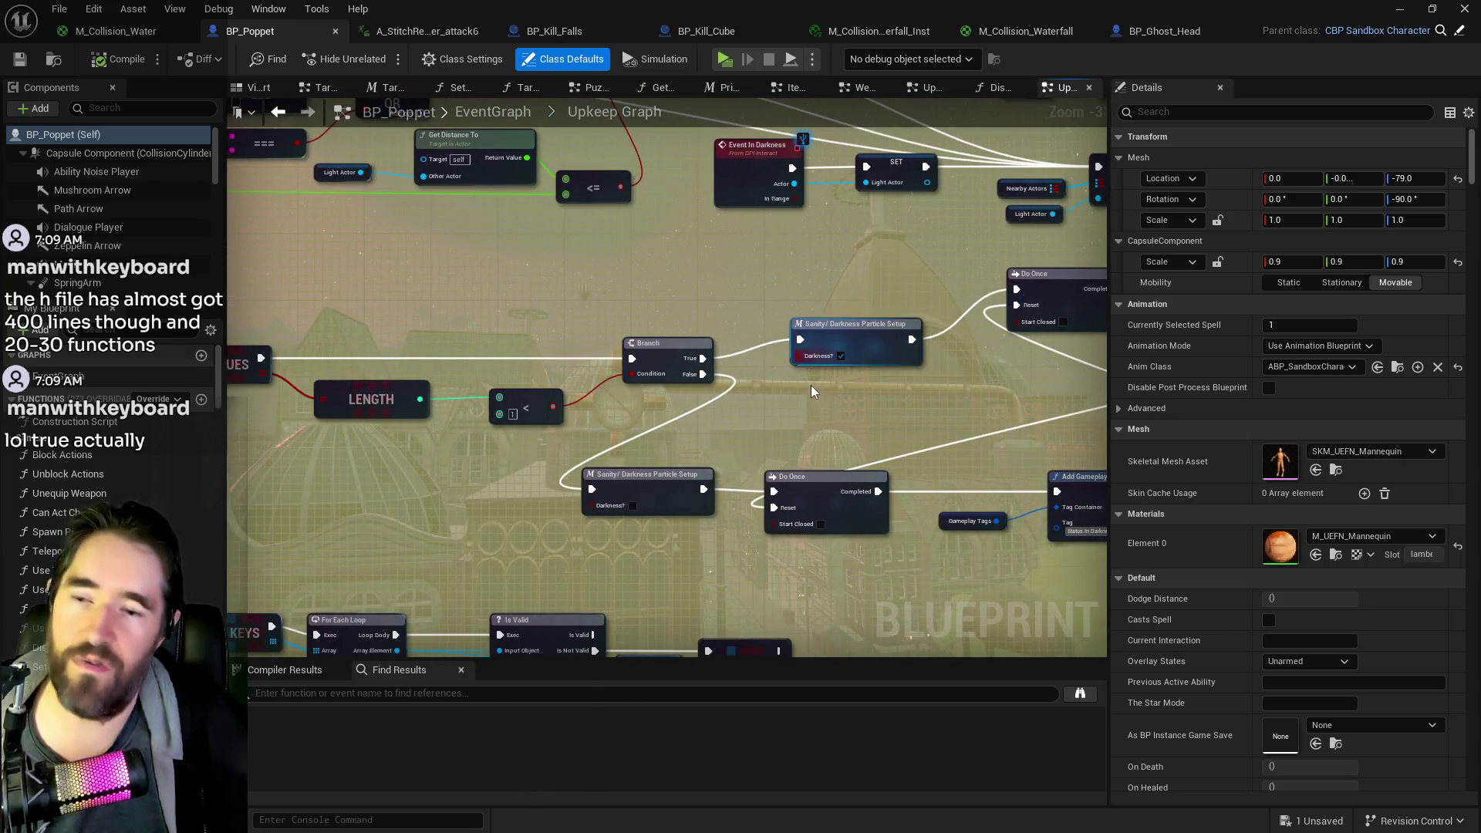
pyautogui.scroll(-9, 812, 391)
pyautogui.moveTo(489, 121)
pyautogui.mouseDown()
pyautogui.moveTo(540, 168)
pyautogui.moveTo(575, 177)
pyautogui.mouseUp()
pyautogui.click(512, 114)
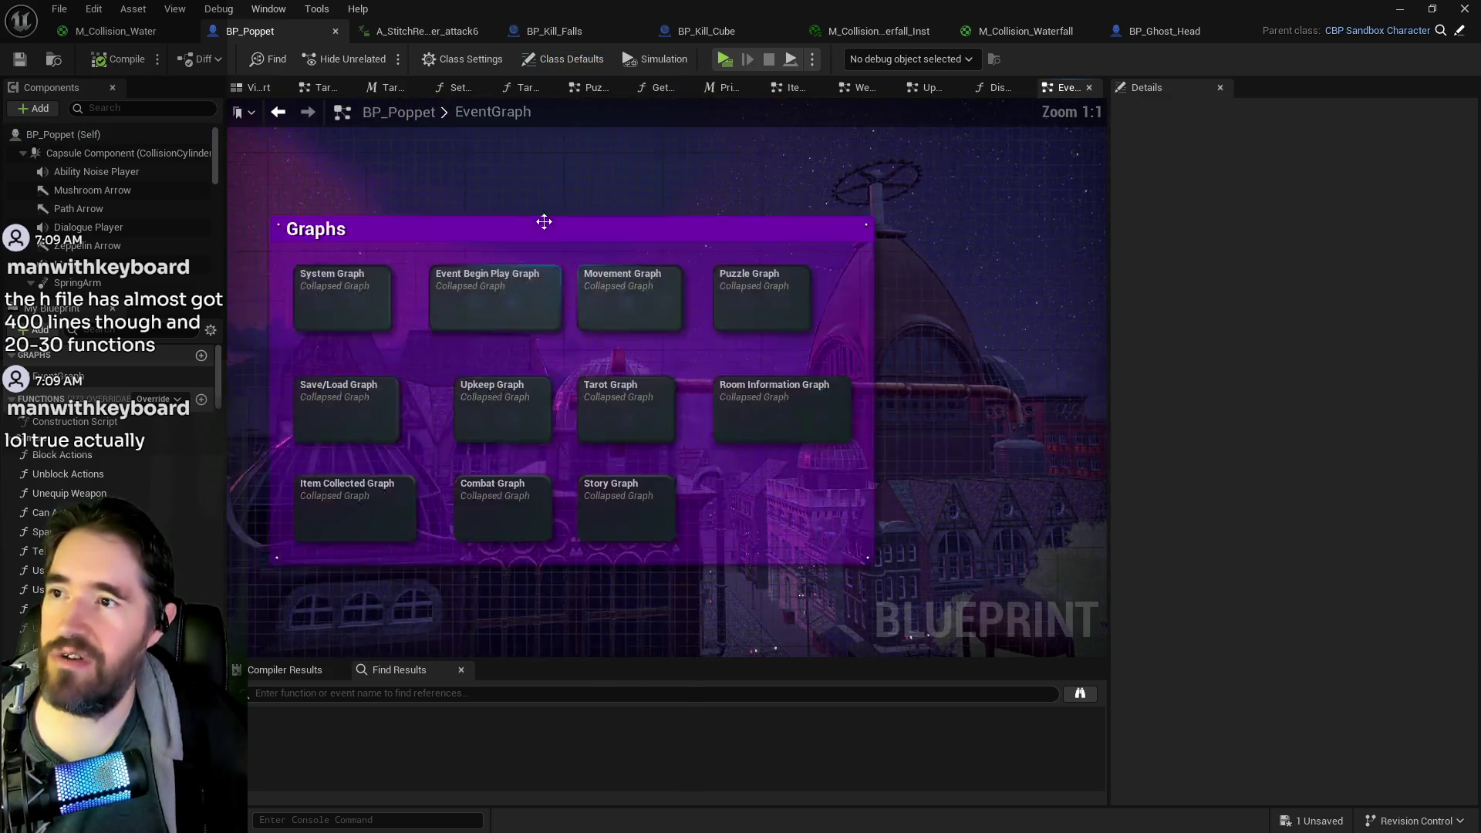
# - Inspect the Tarot 1: The Magician graph and its drop-or-throw macro
pyautogui.doubleClick(694, 408)
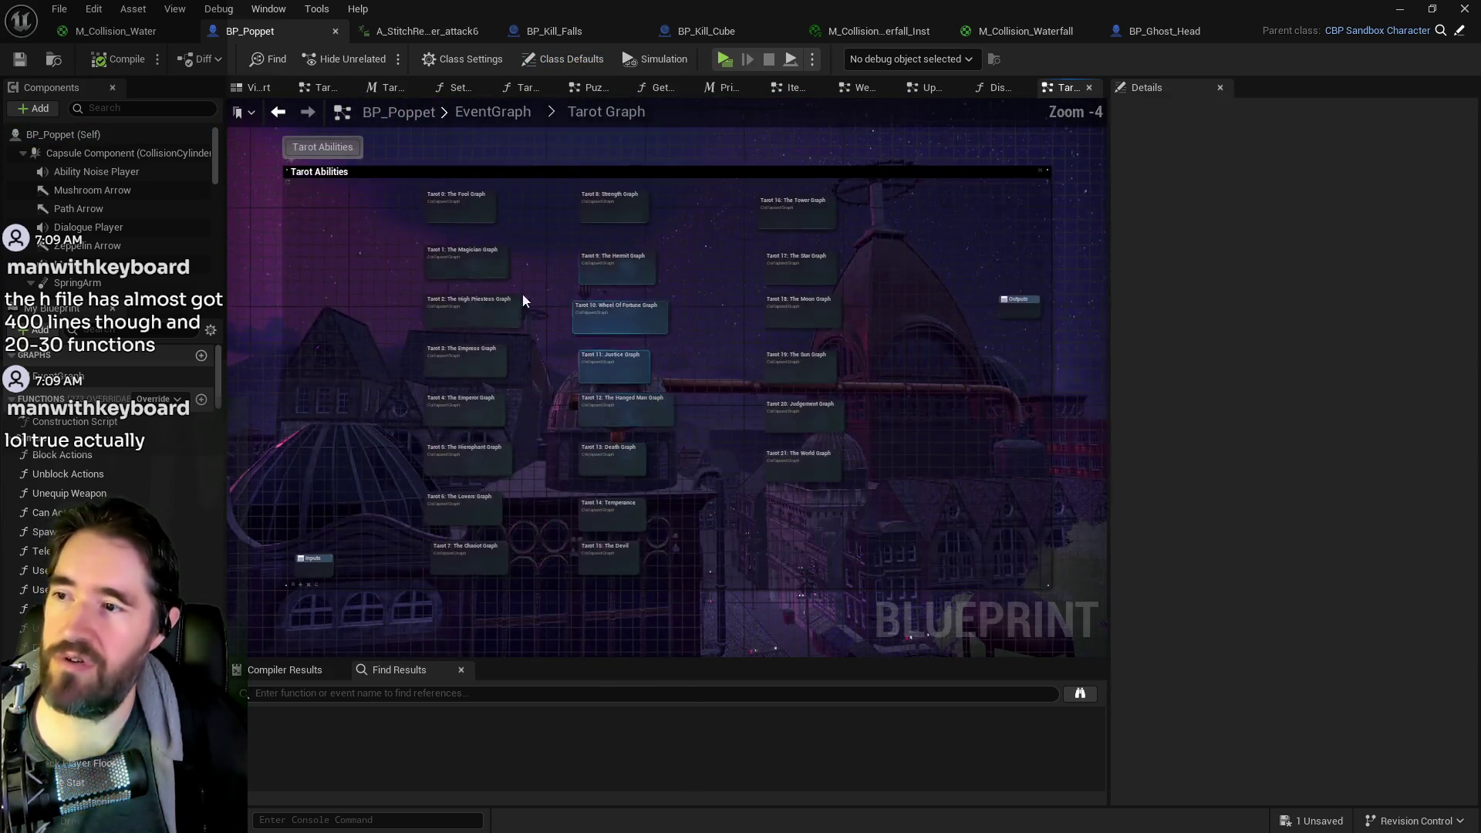
pyautogui.scroll(4, 501, 294)
pyautogui.doubleClick(426, 242)
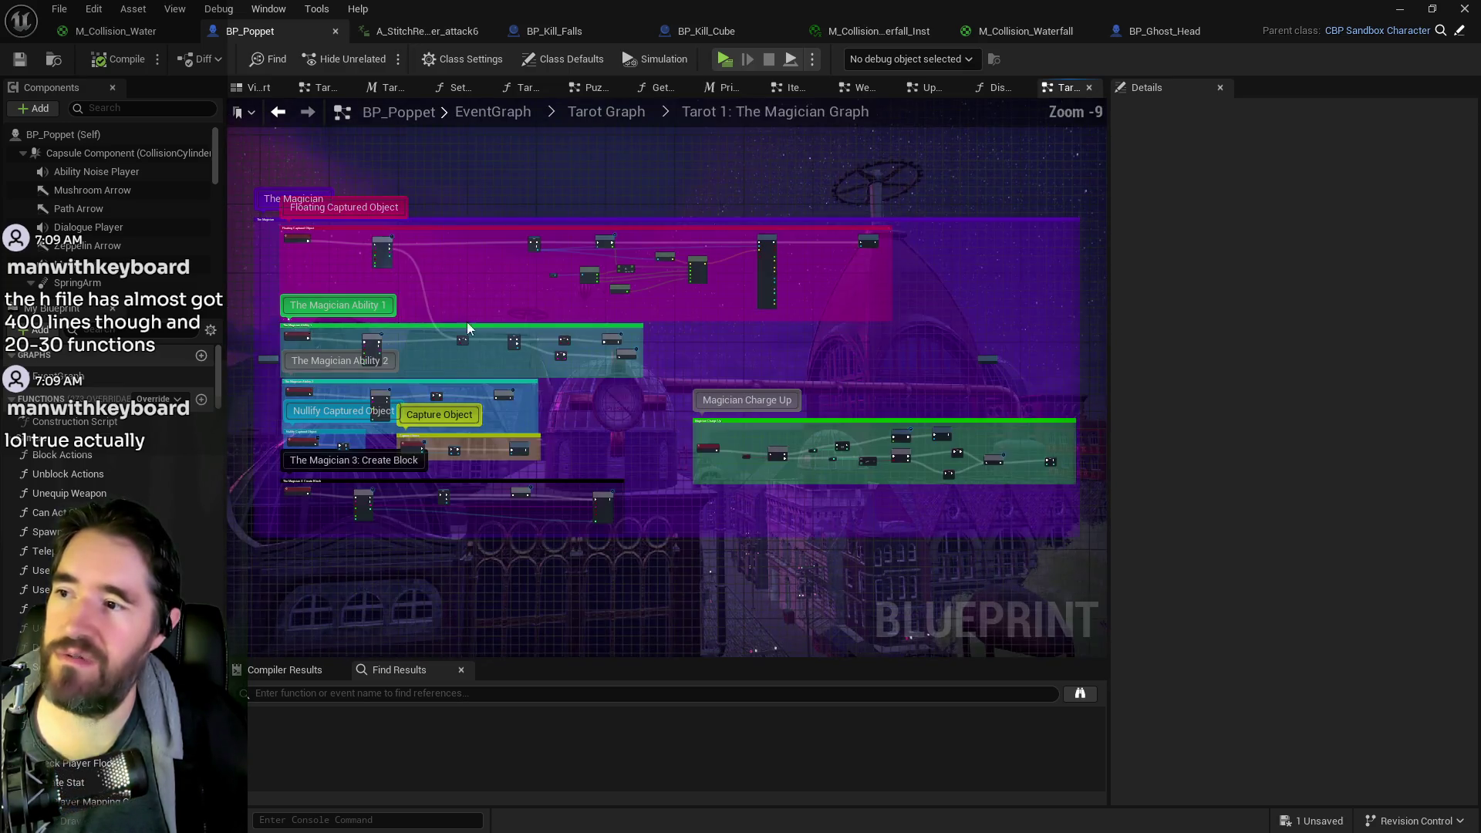
pyautogui.scroll(6, 573, 472)
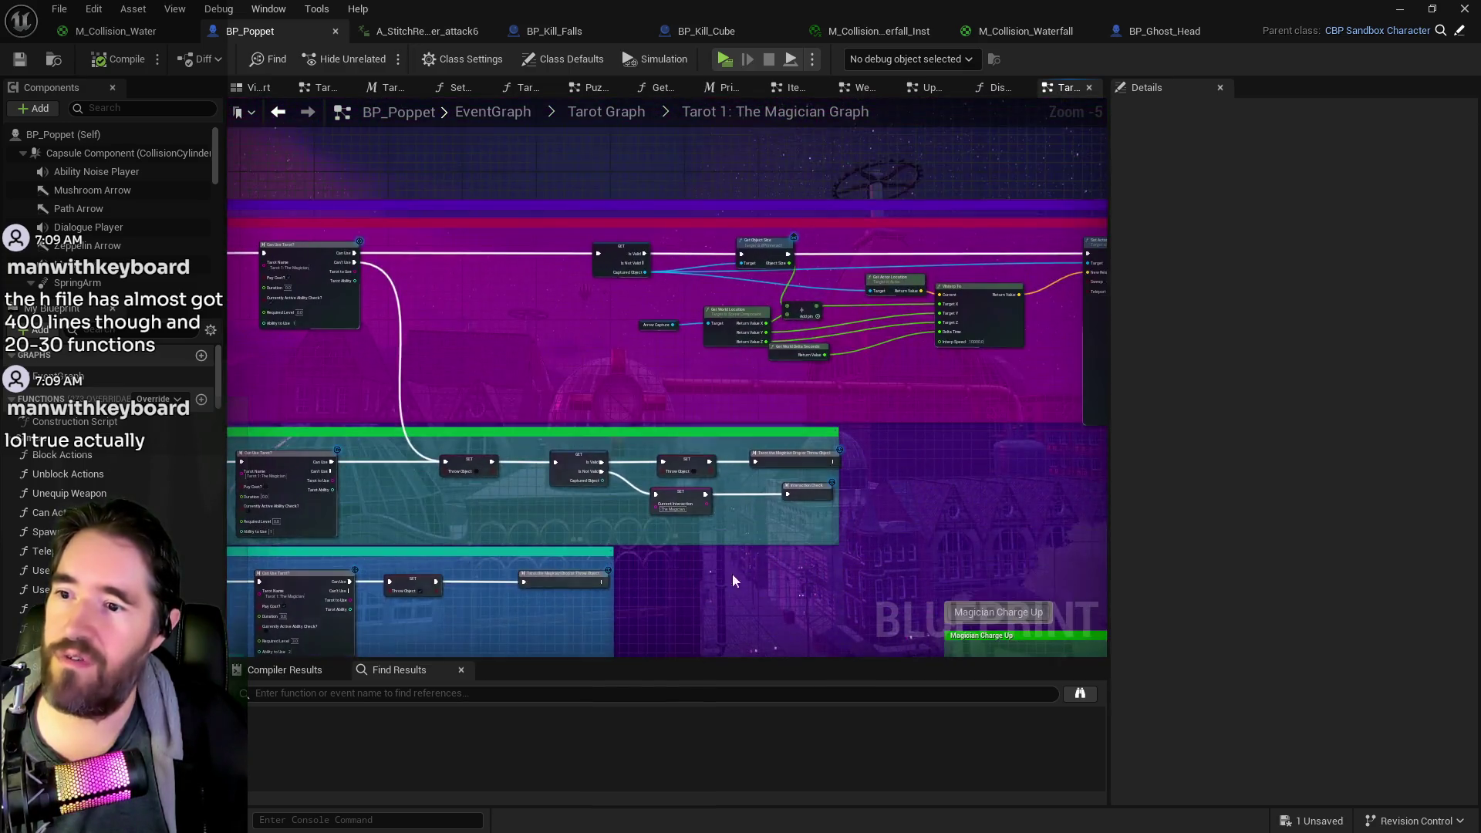
pyautogui.doubleClick(798, 425)
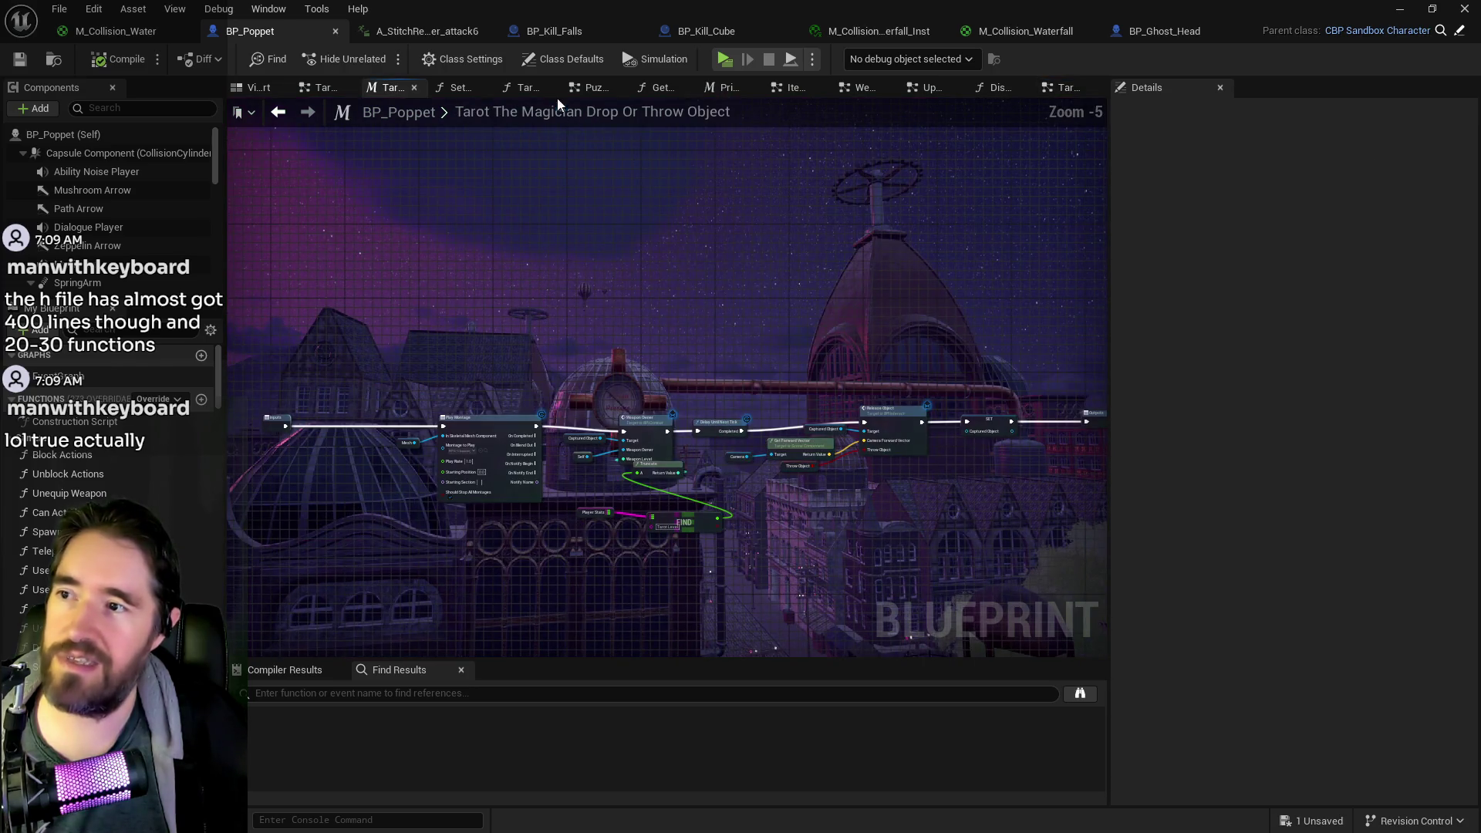
pyautogui.click(472, 88)
pyautogui.click(389, 87)
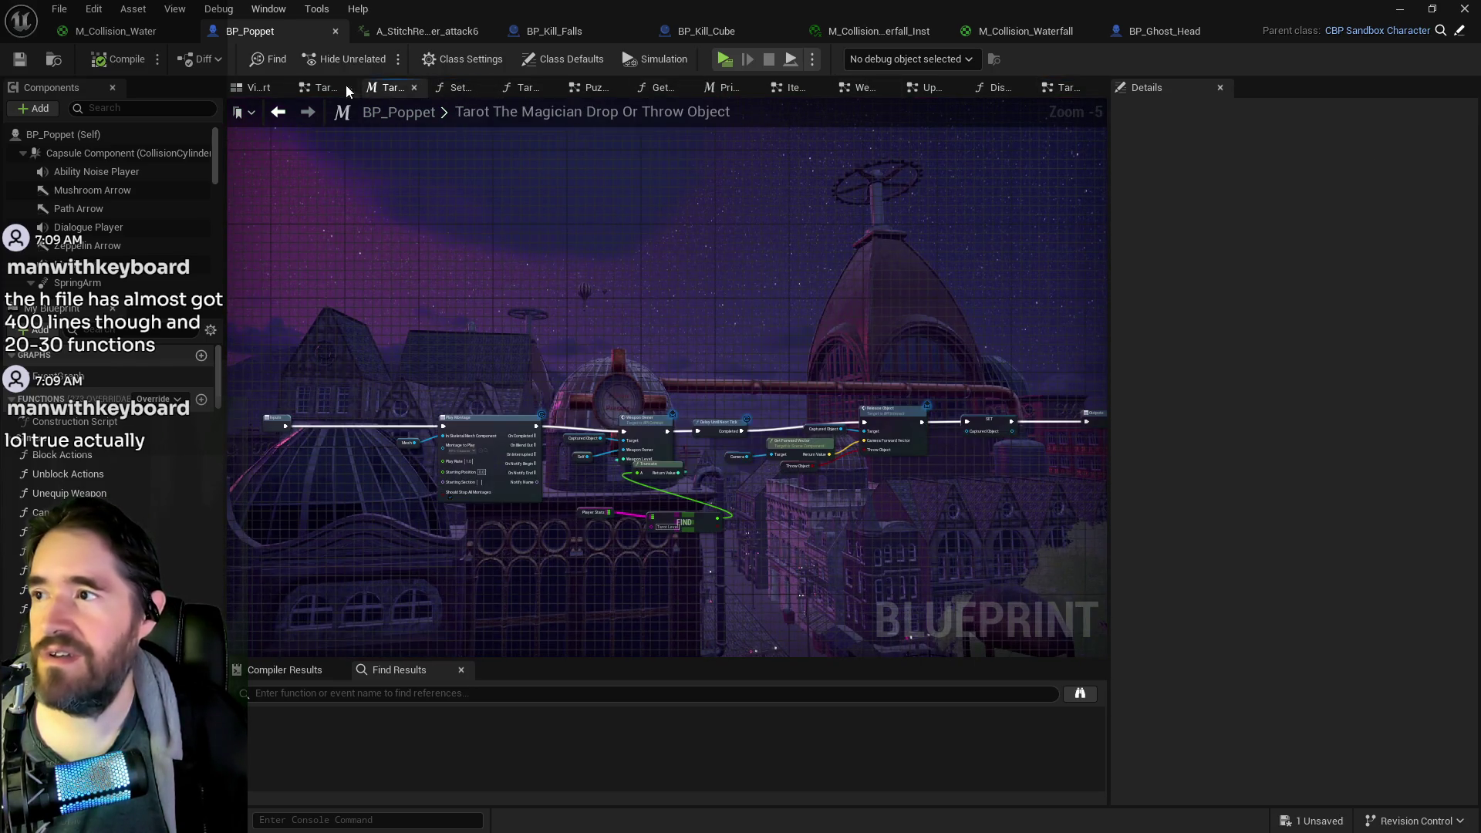
pyautogui.middleClick(375, 90)
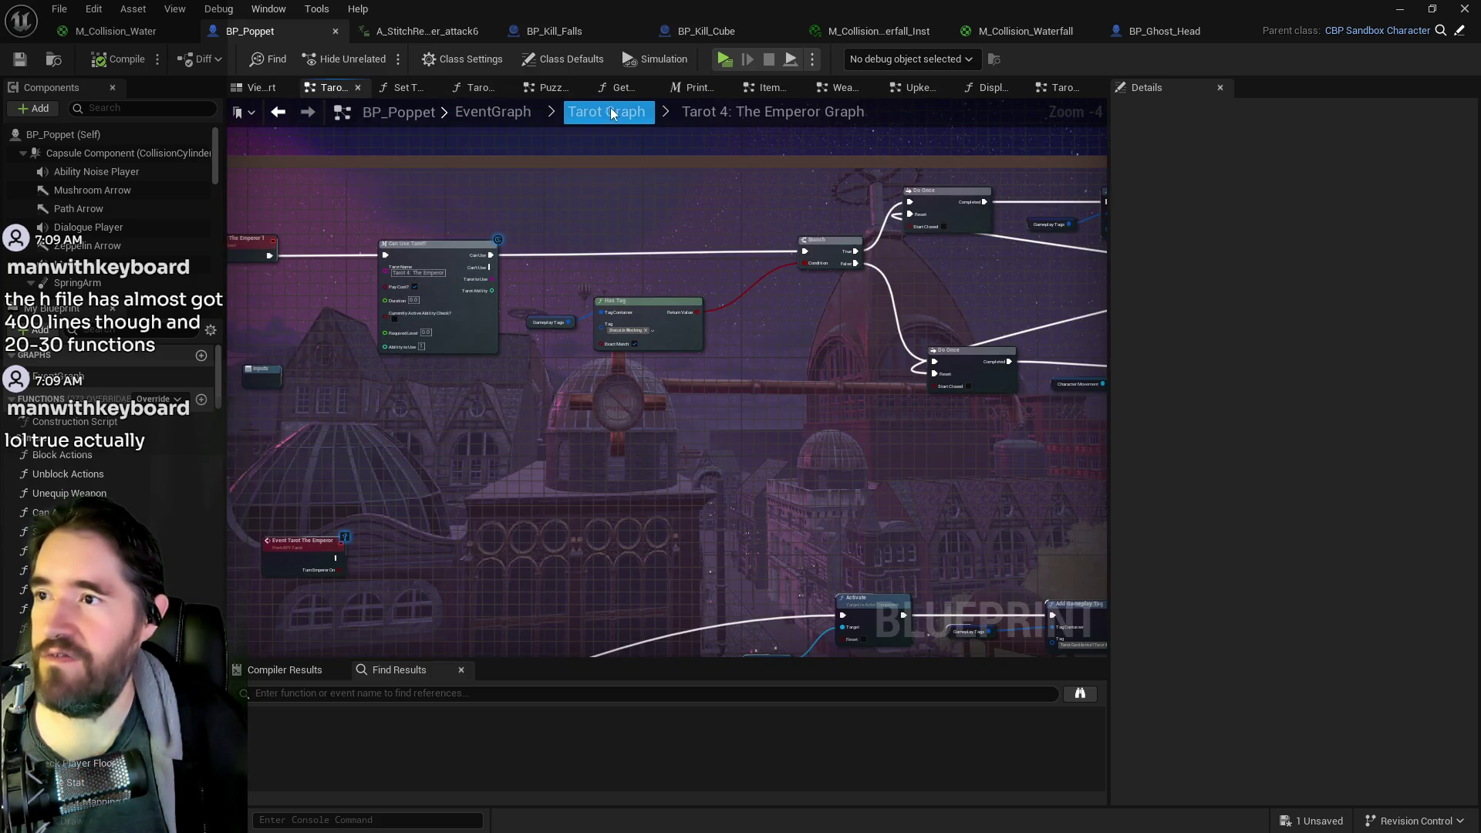
pyautogui.click(609, 111)
# - Open The Fool tarot graph and undo the accidental Launch the Target change
pyautogui.scroll(5, 881, 433)
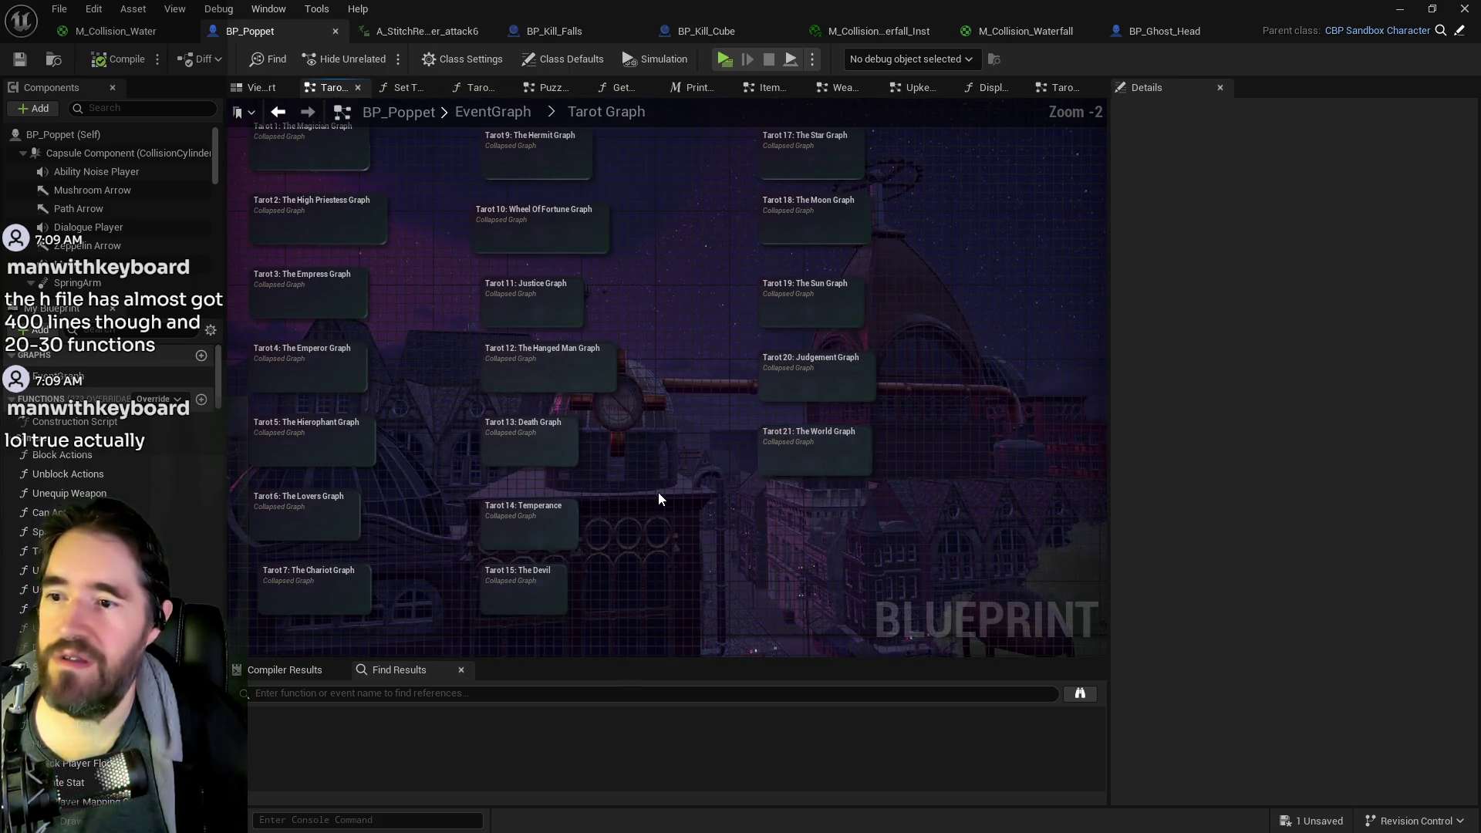
pyautogui.moveTo(659, 493); pyautogui.dragTo(869, 641)
pyautogui.doubleClick(535, 200)
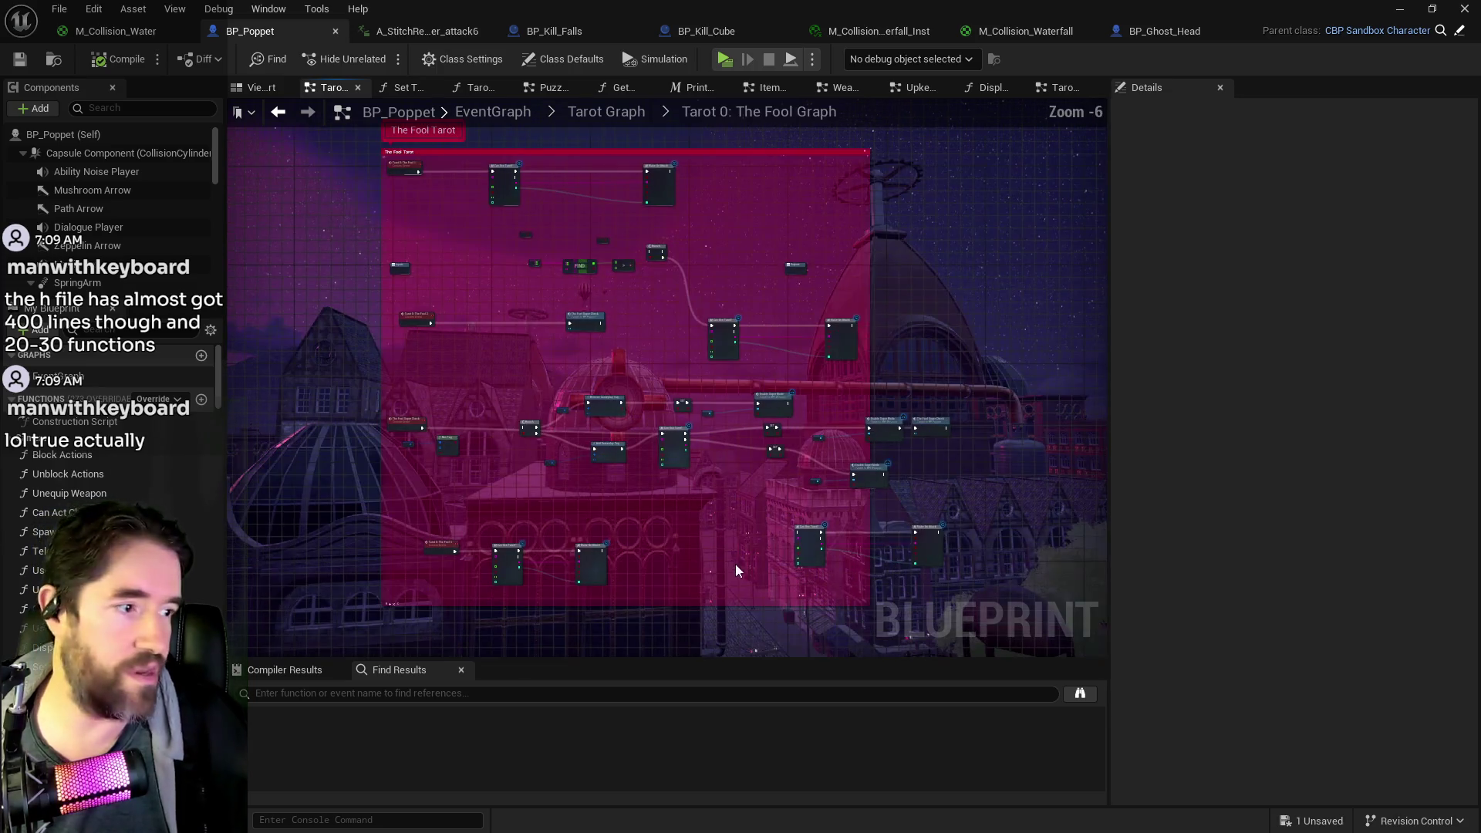
pyautogui.scroll(3, 537, 575)
pyautogui.click(803, 469)
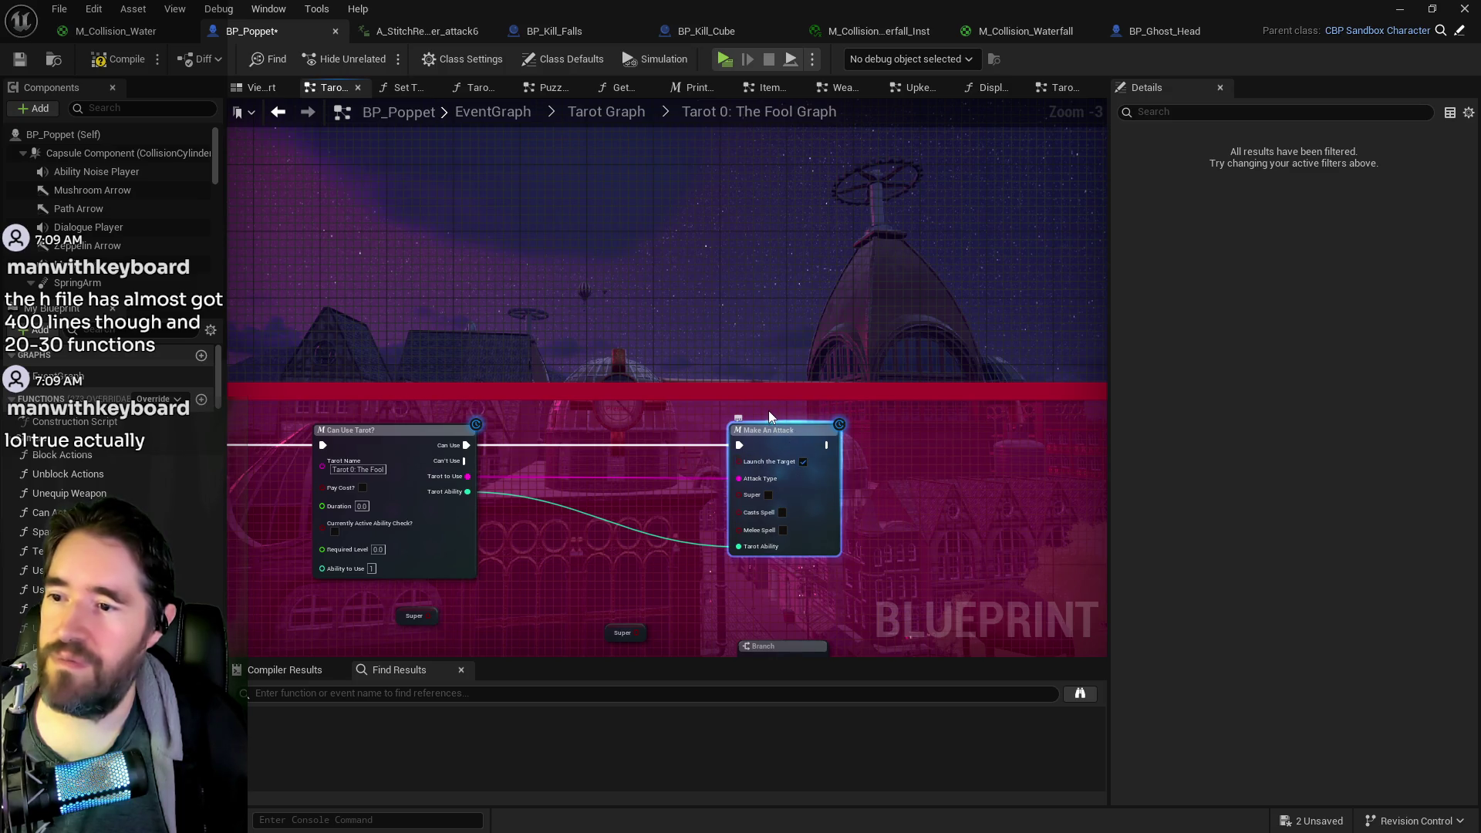
pyautogui.moveTo(768, 410); pyautogui.dragTo(943, 411)
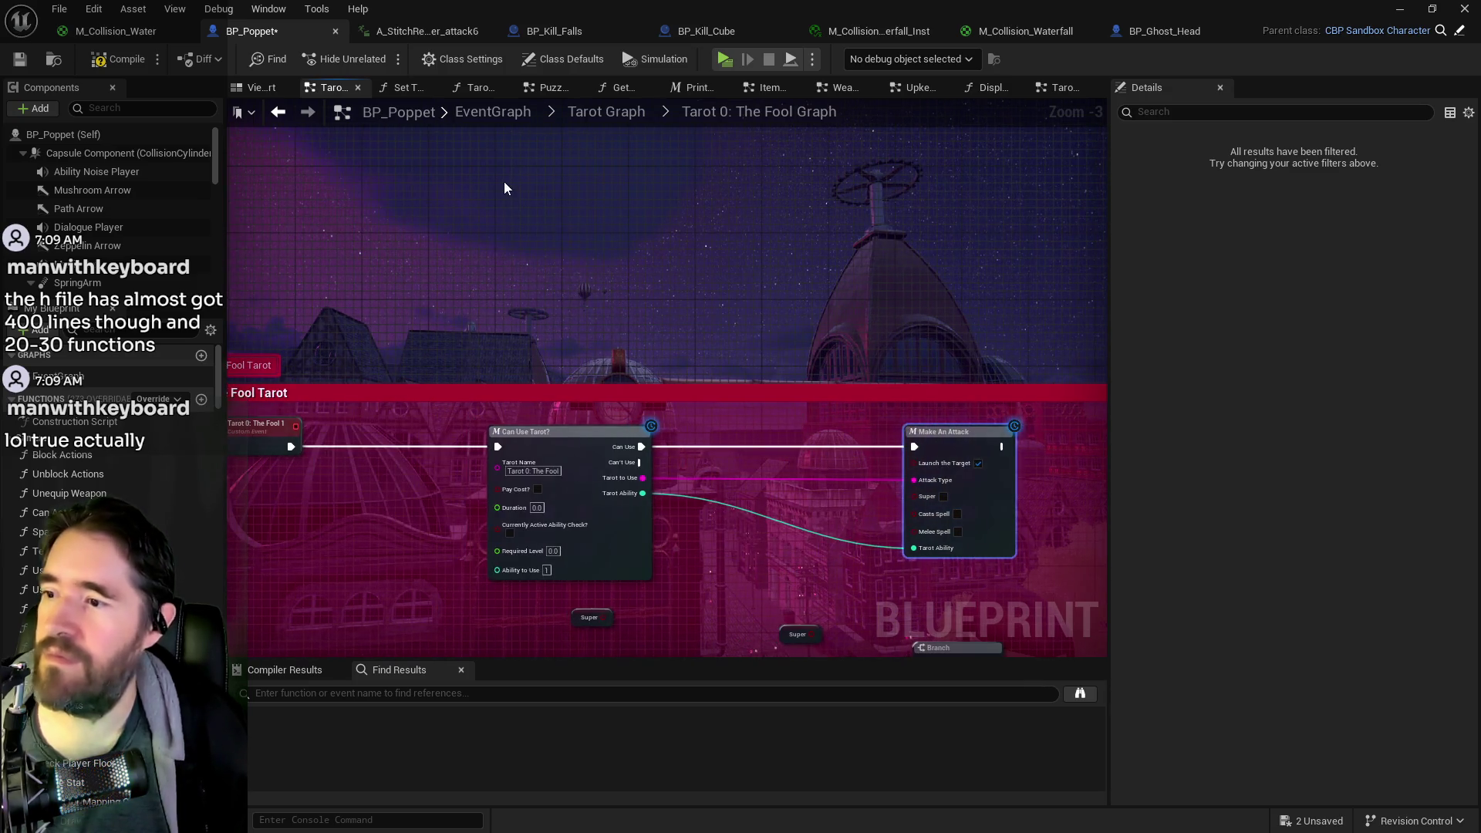
pyautogui.hotkey('ctrl', 'z')
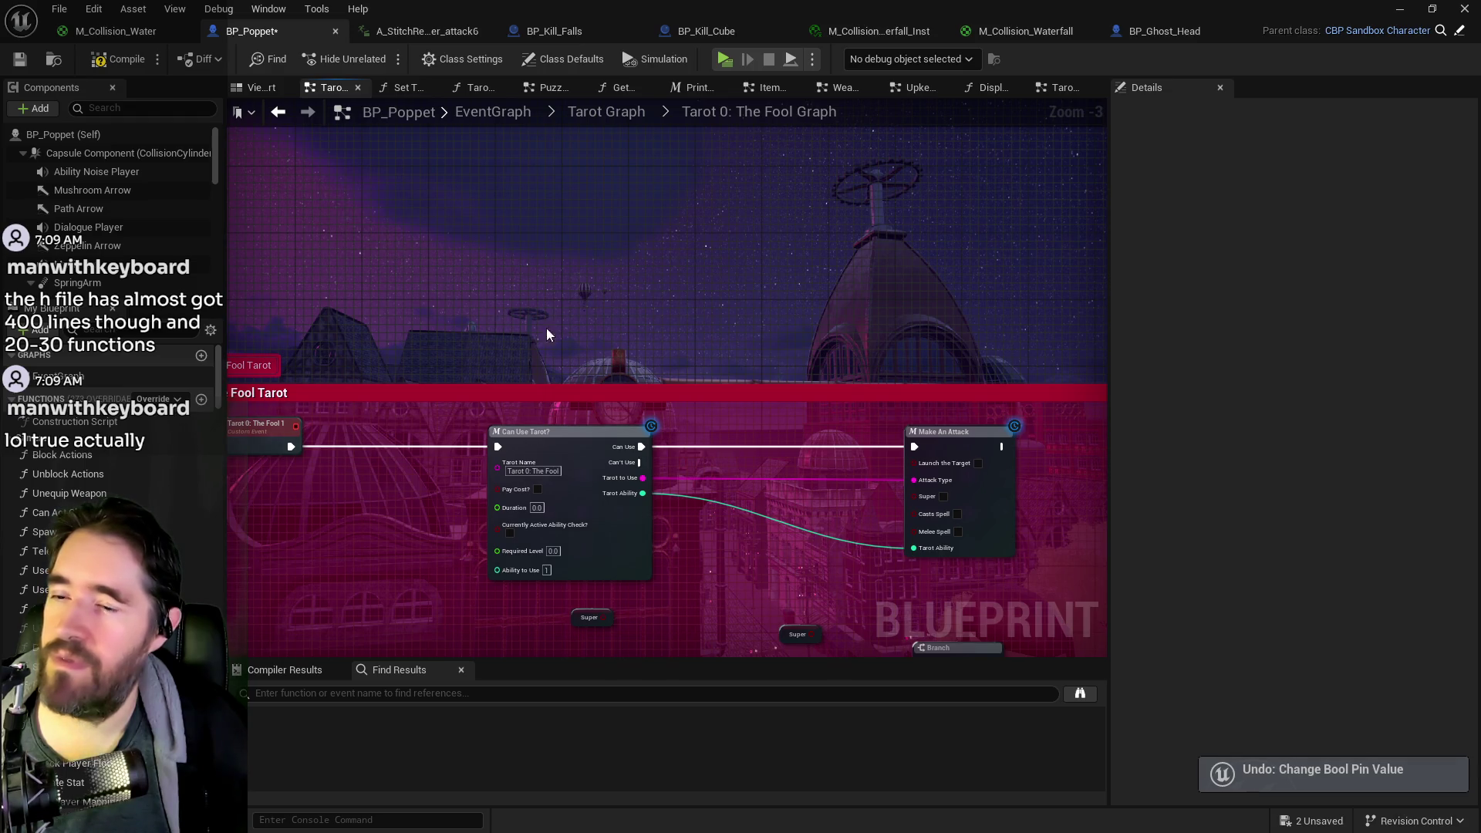
# - Inspect the Make An Attack and Spell Attack macros, then compile BP_Poppet and return to the level
pyautogui.doubleClick(990, 518)
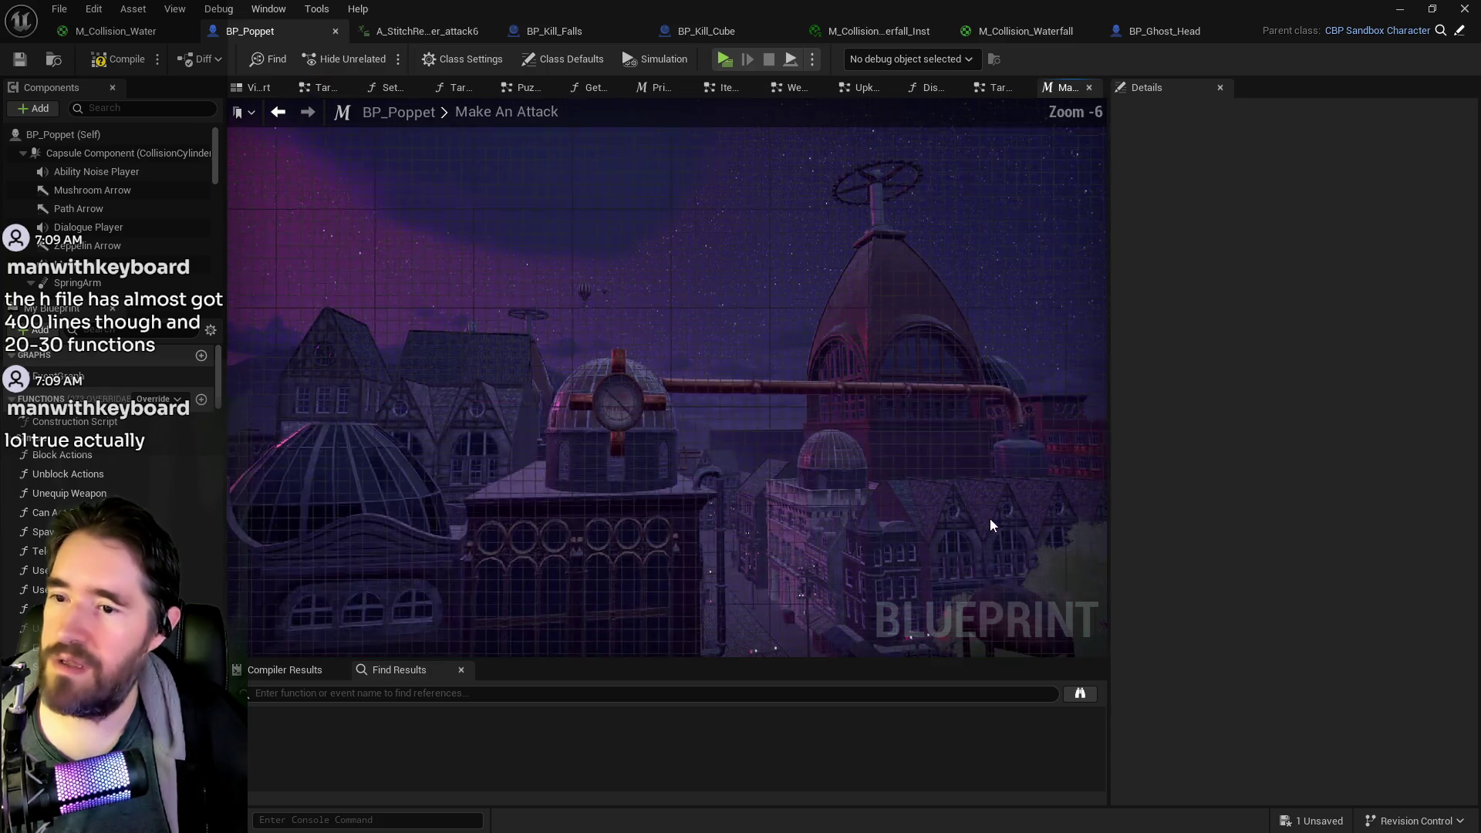
pyautogui.moveTo(856, 404); pyautogui.dragTo(517, 360)
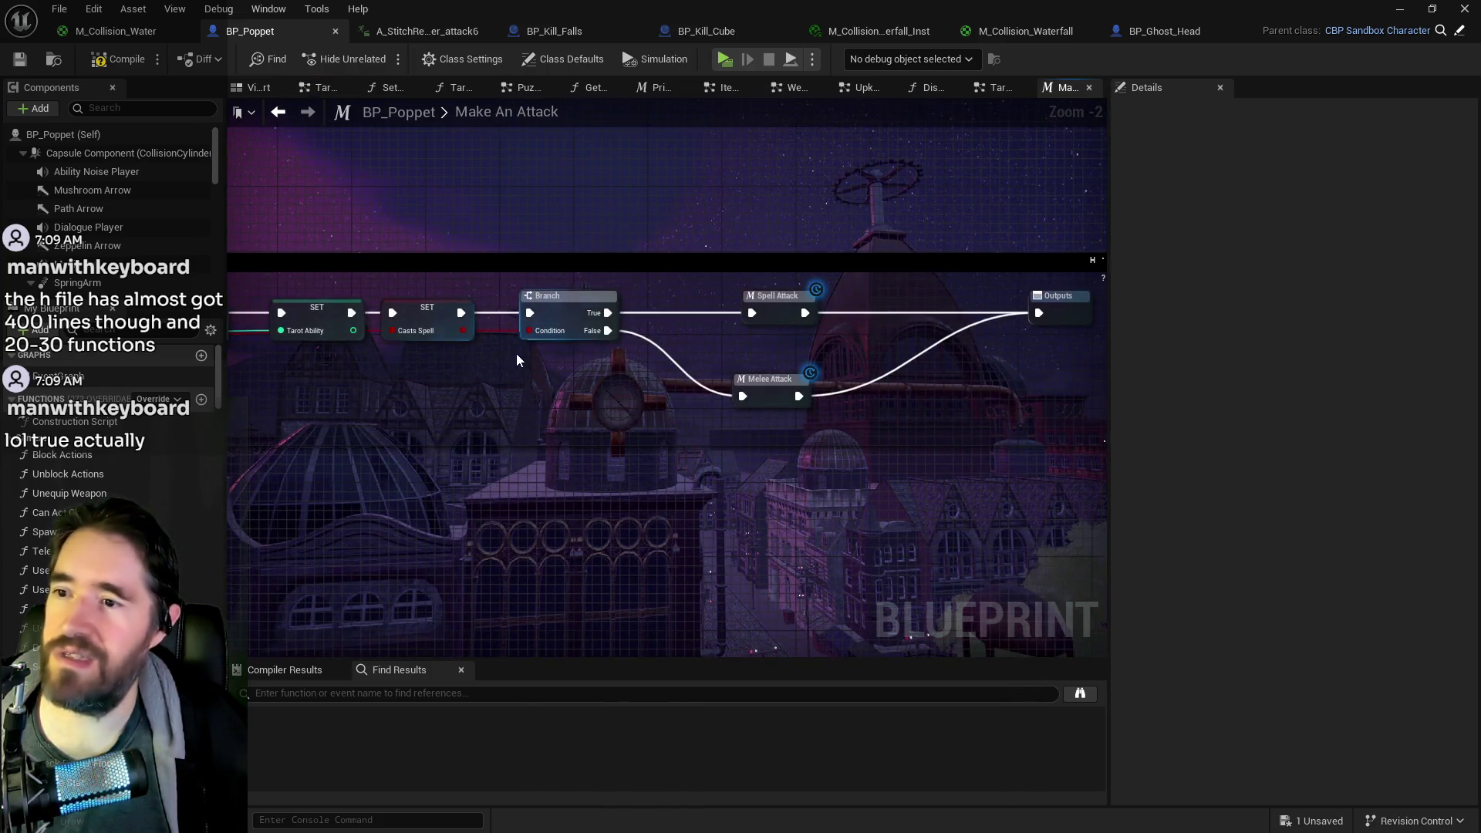
pyautogui.doubleClick(770, 307)
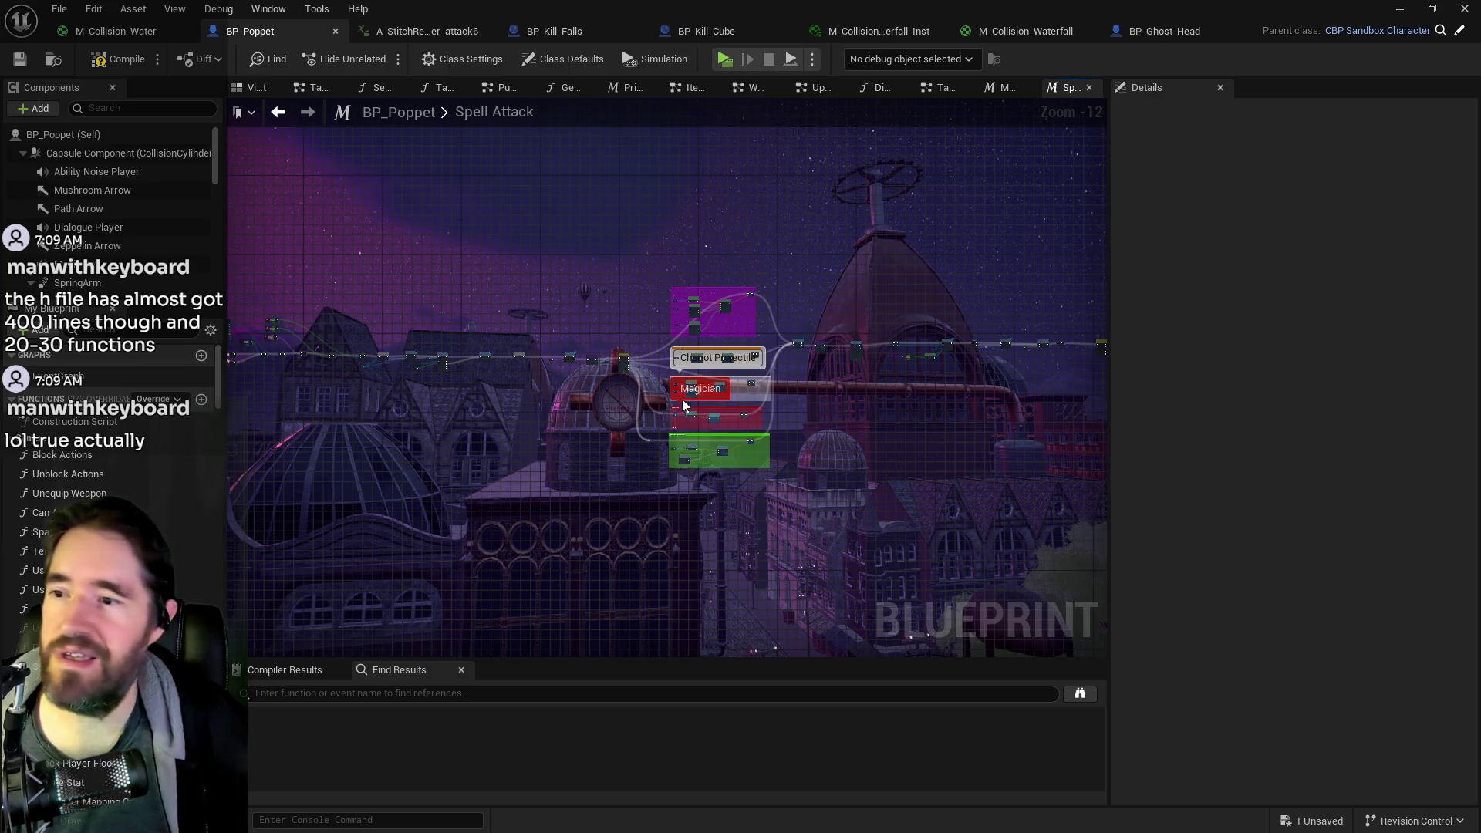
pyautogui.scroll(6, 683, 405)
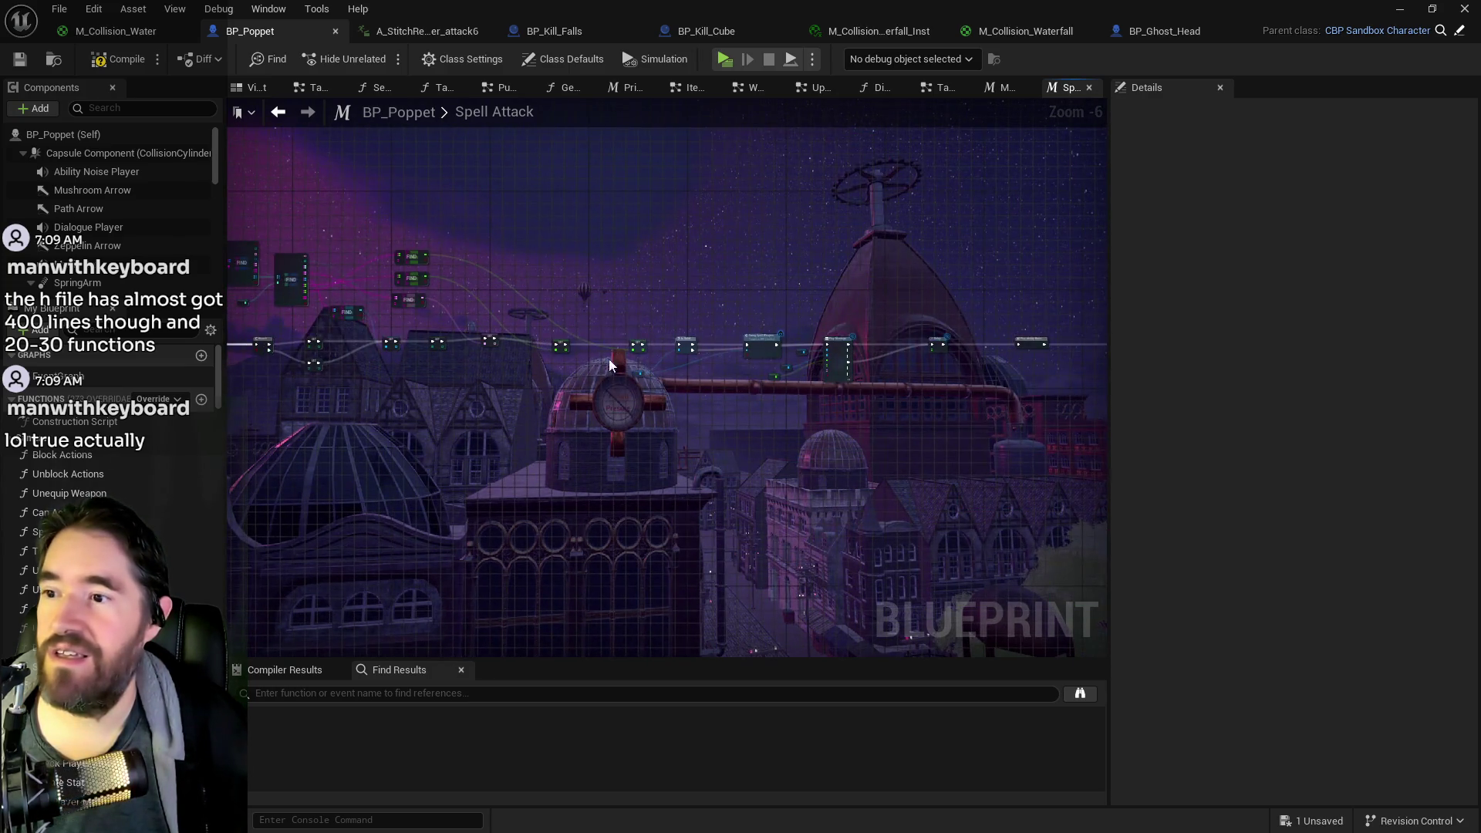
pyautogui.scroll(5, 771, 359)
pyautogui.scroll(-5, 528, 438)
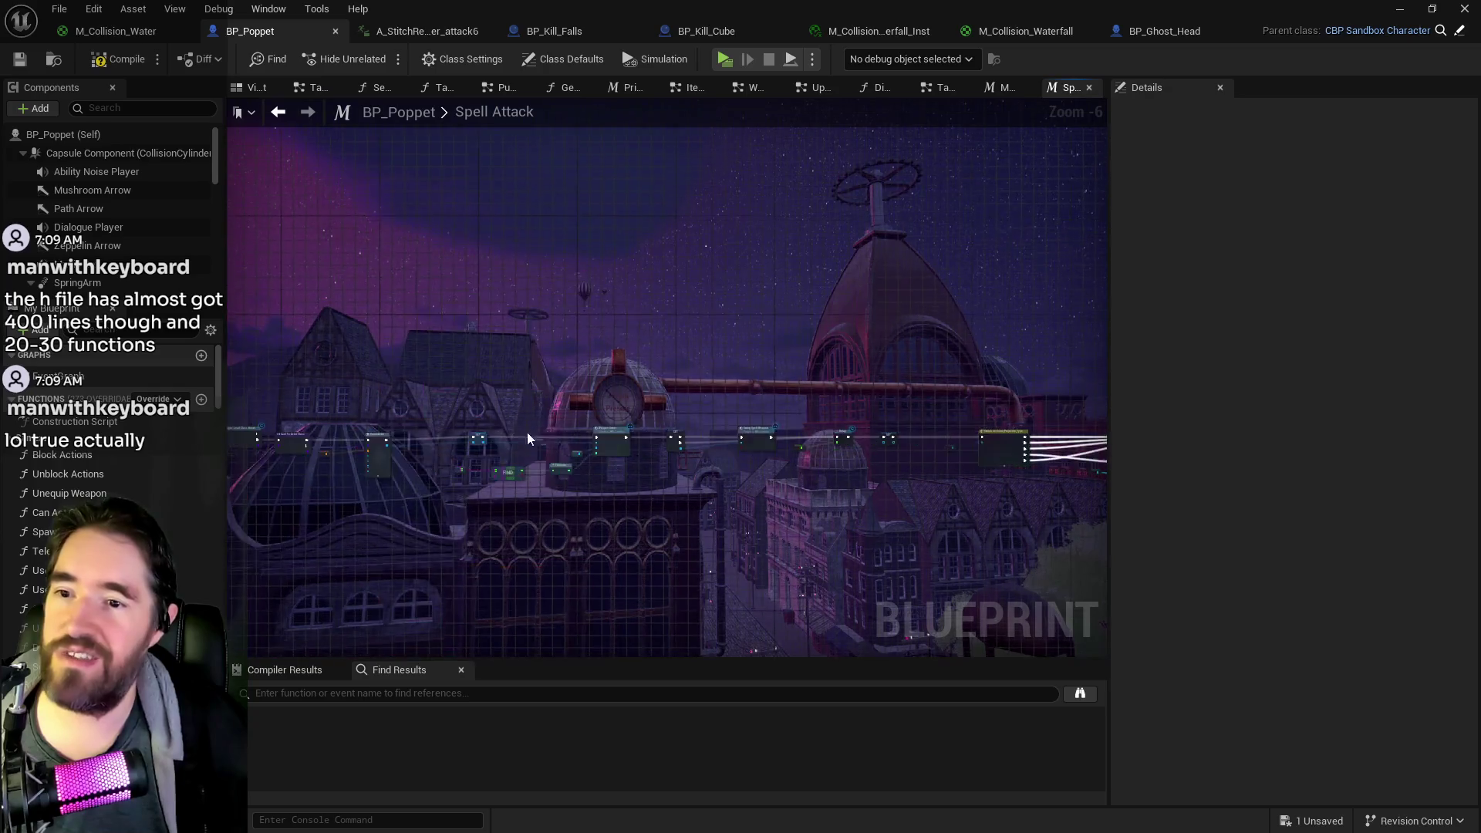
pyautogui.scroll(4, 584, 432)
pyautogui.moveTo(779, 518)
pyautogui.mouseDown()
pyautogui.moveTo(1047, 503)
pyautogui.moveTo(859, 491)
pyautogui.mouseUp()
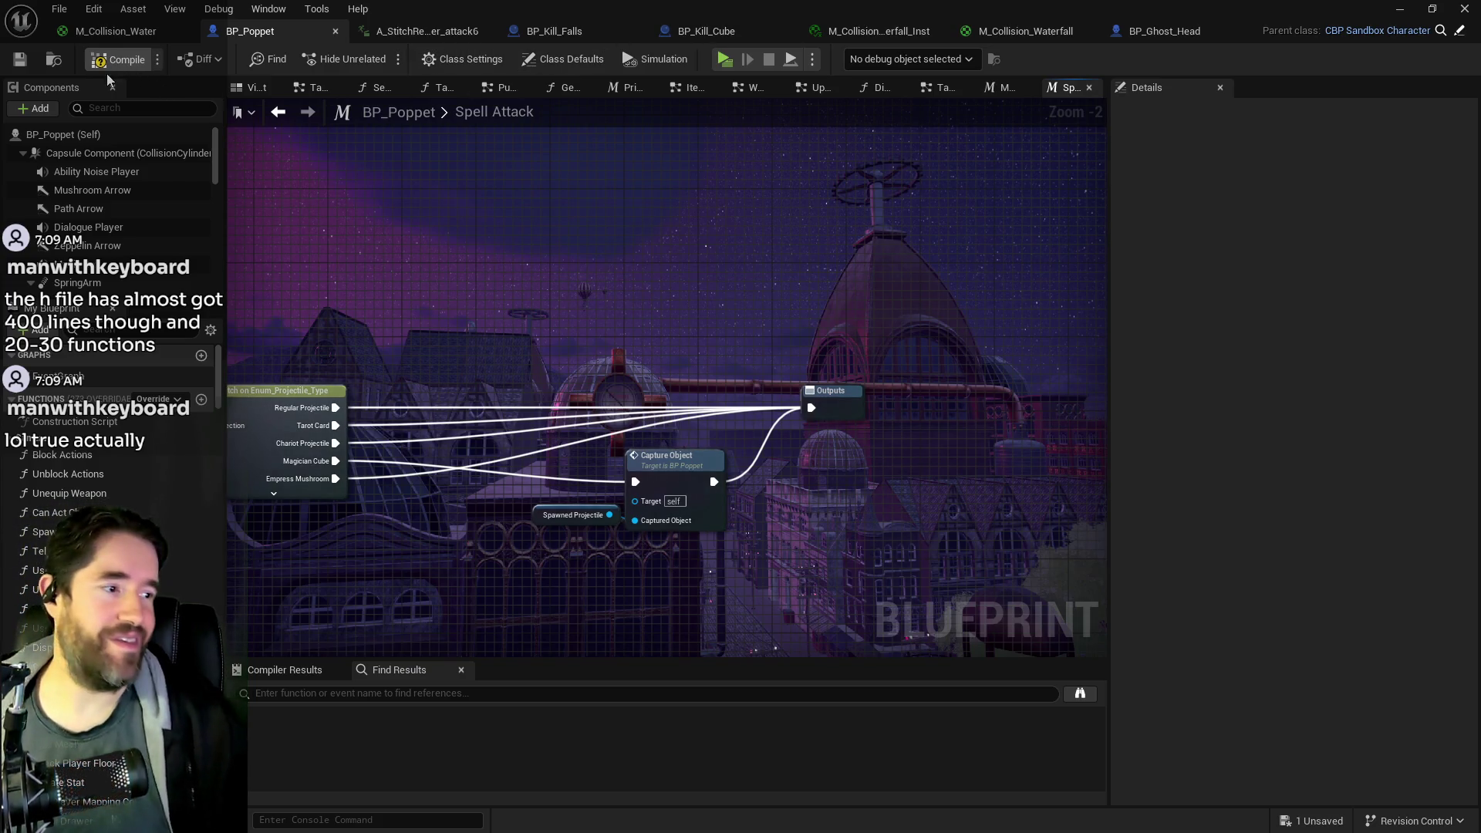
pyautogui.click(16, 67)
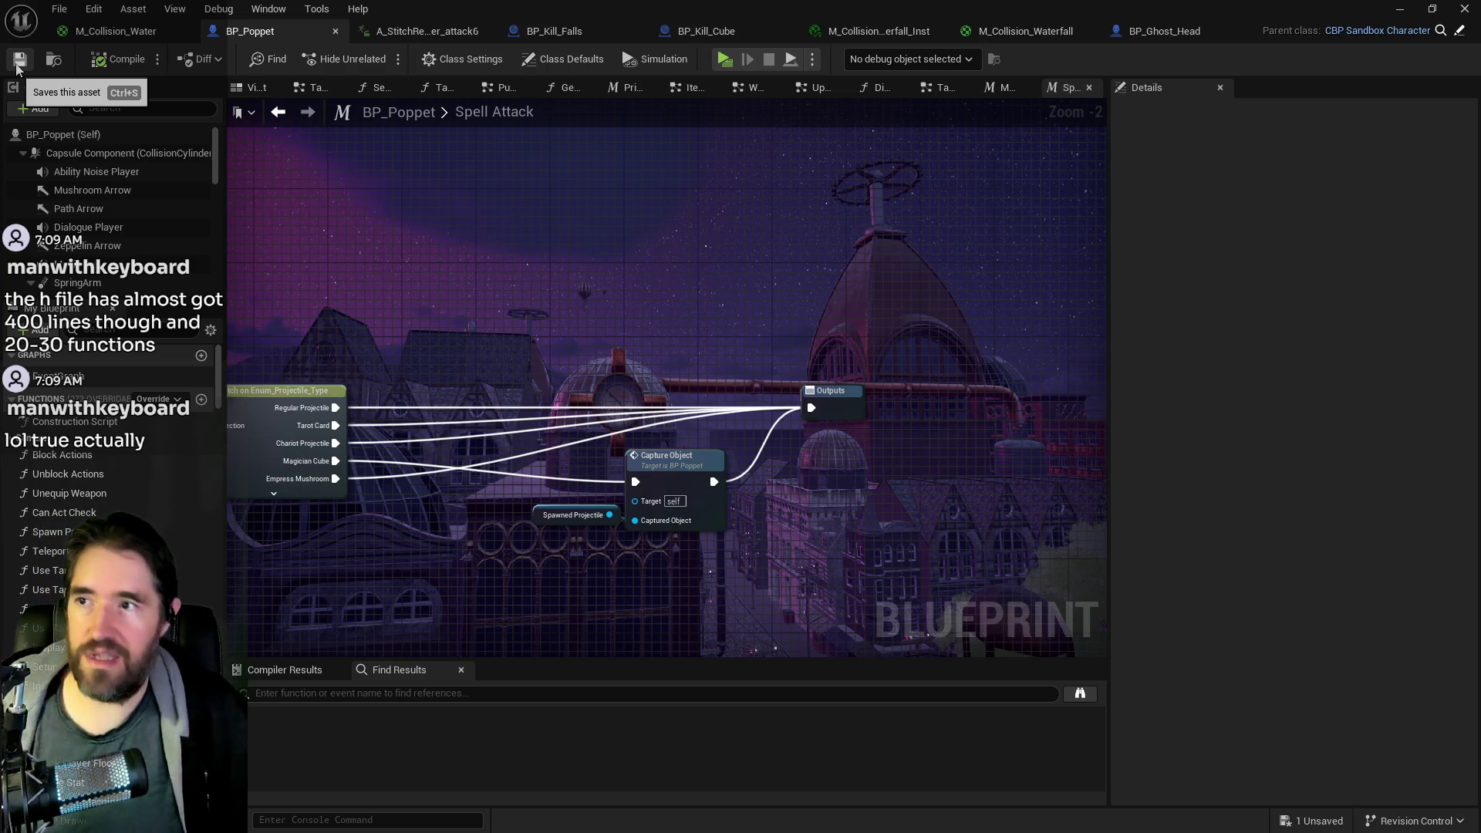
pyautogui.hotkey('alt', 'Tab')
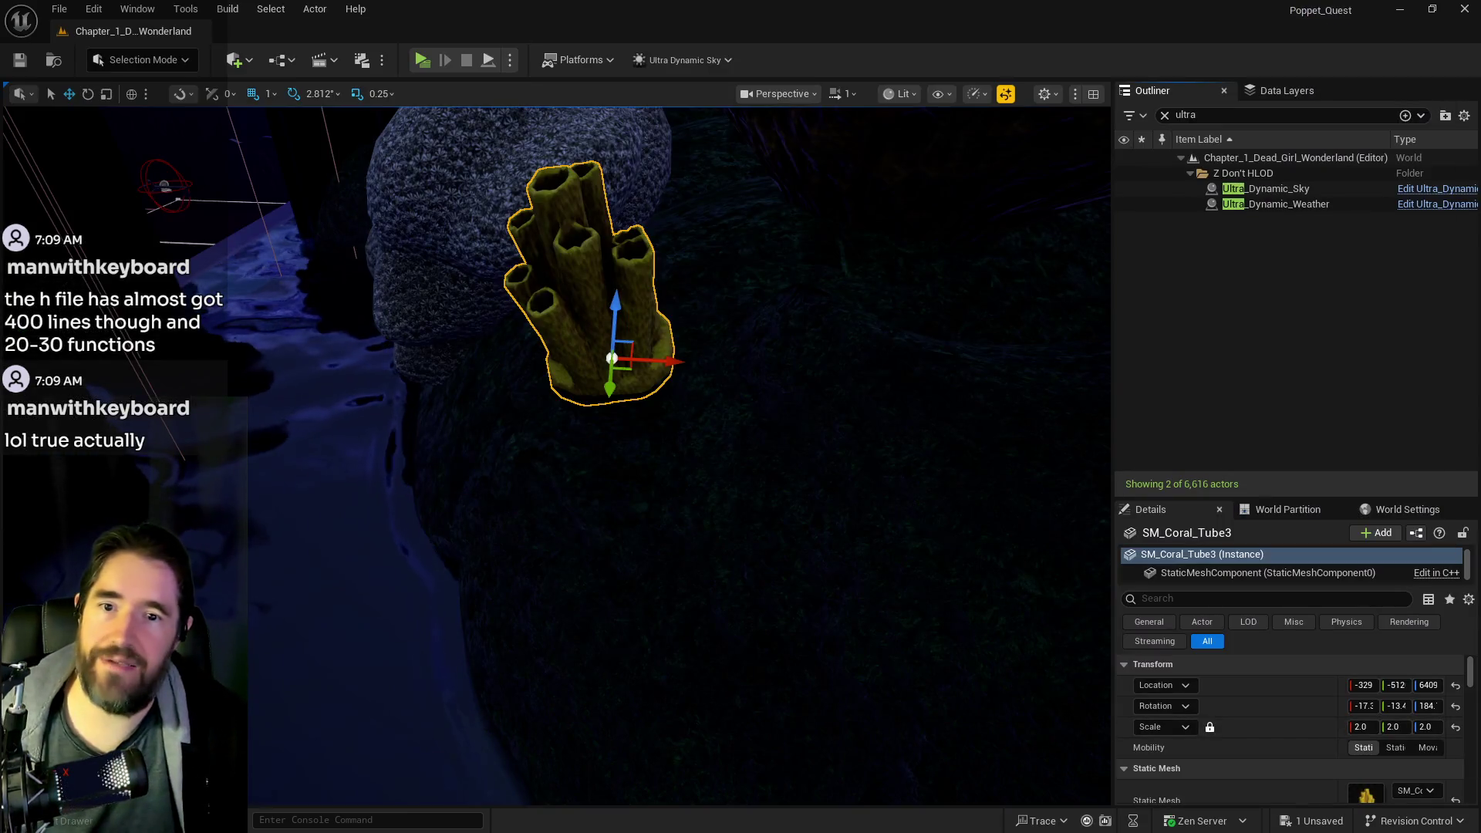
# - Select and focus the jellyfish light Protector_Light_With_Mesh40 by the rocks, moving it to -331, -343, 6223
pyautogui.moveTo(840, 380)
pyautogui.mouseDown()
pyautogui.moveTo(771, 362)
pyautogui.moveTo(694, 386)
pyautogui.moveTo(710, 370)
pyautogui.mouseUp()
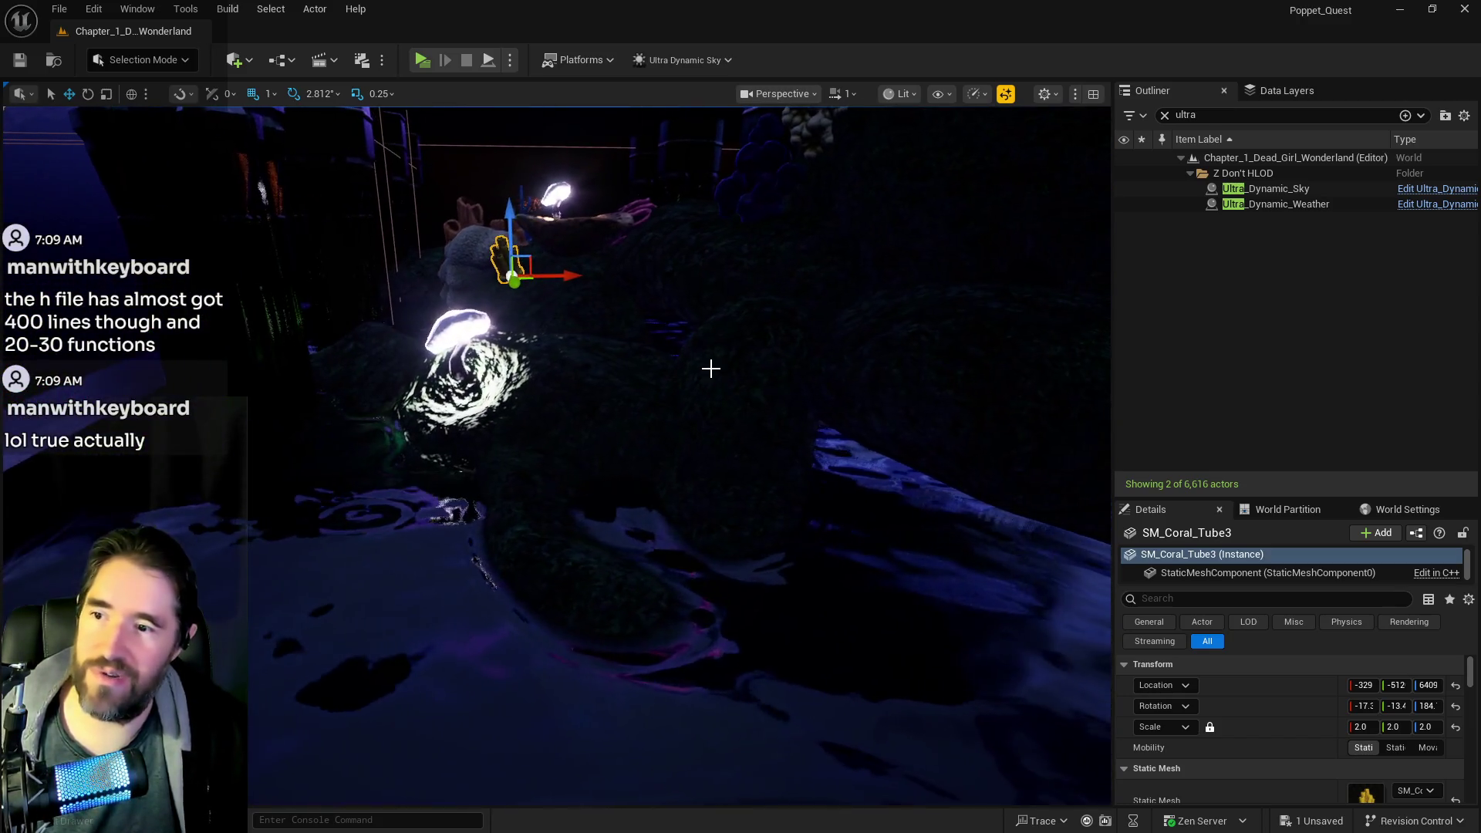
pyautogui.click(525, 370)
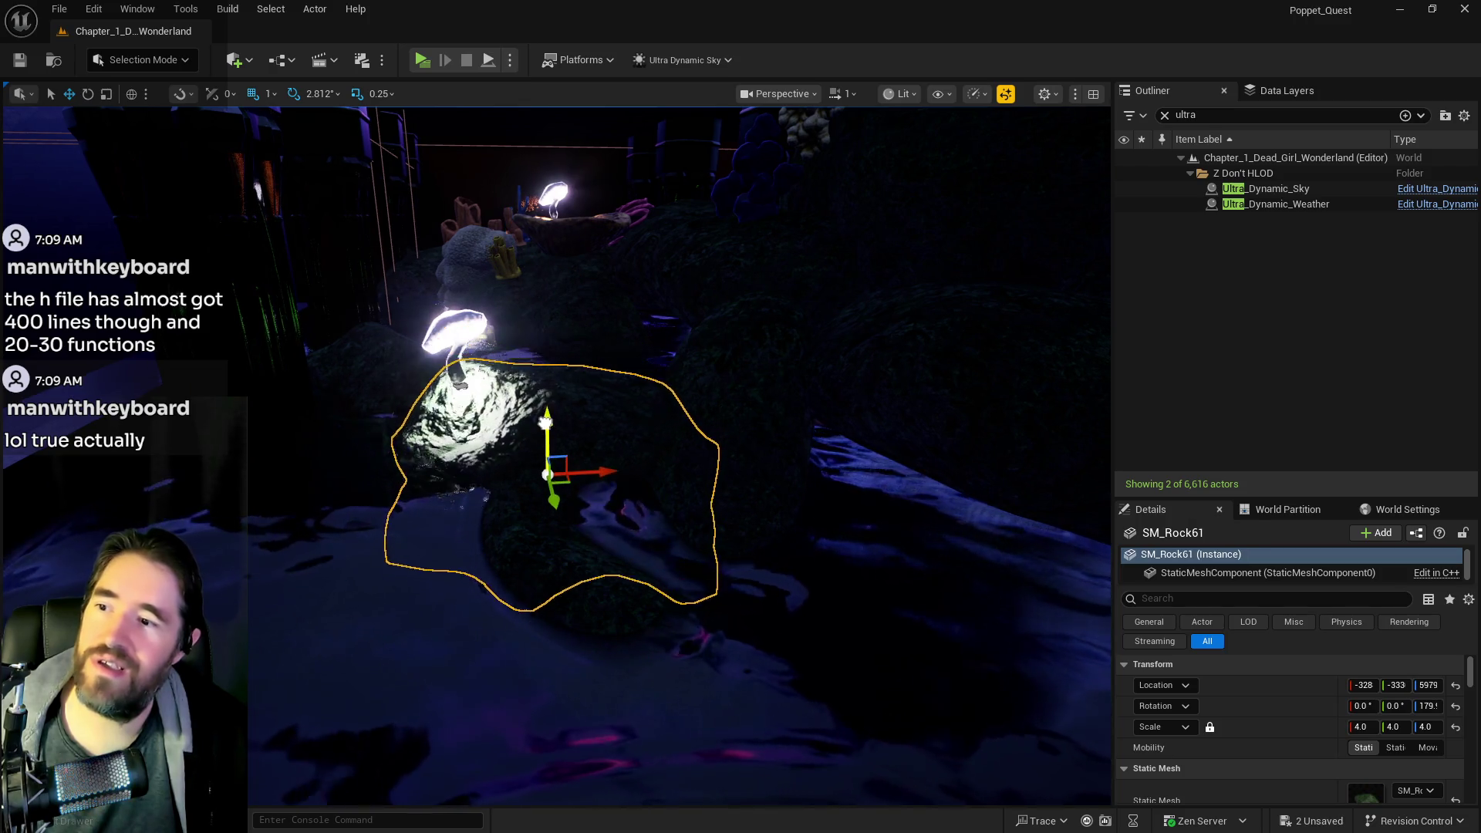
pyautogui.click(457, 347)
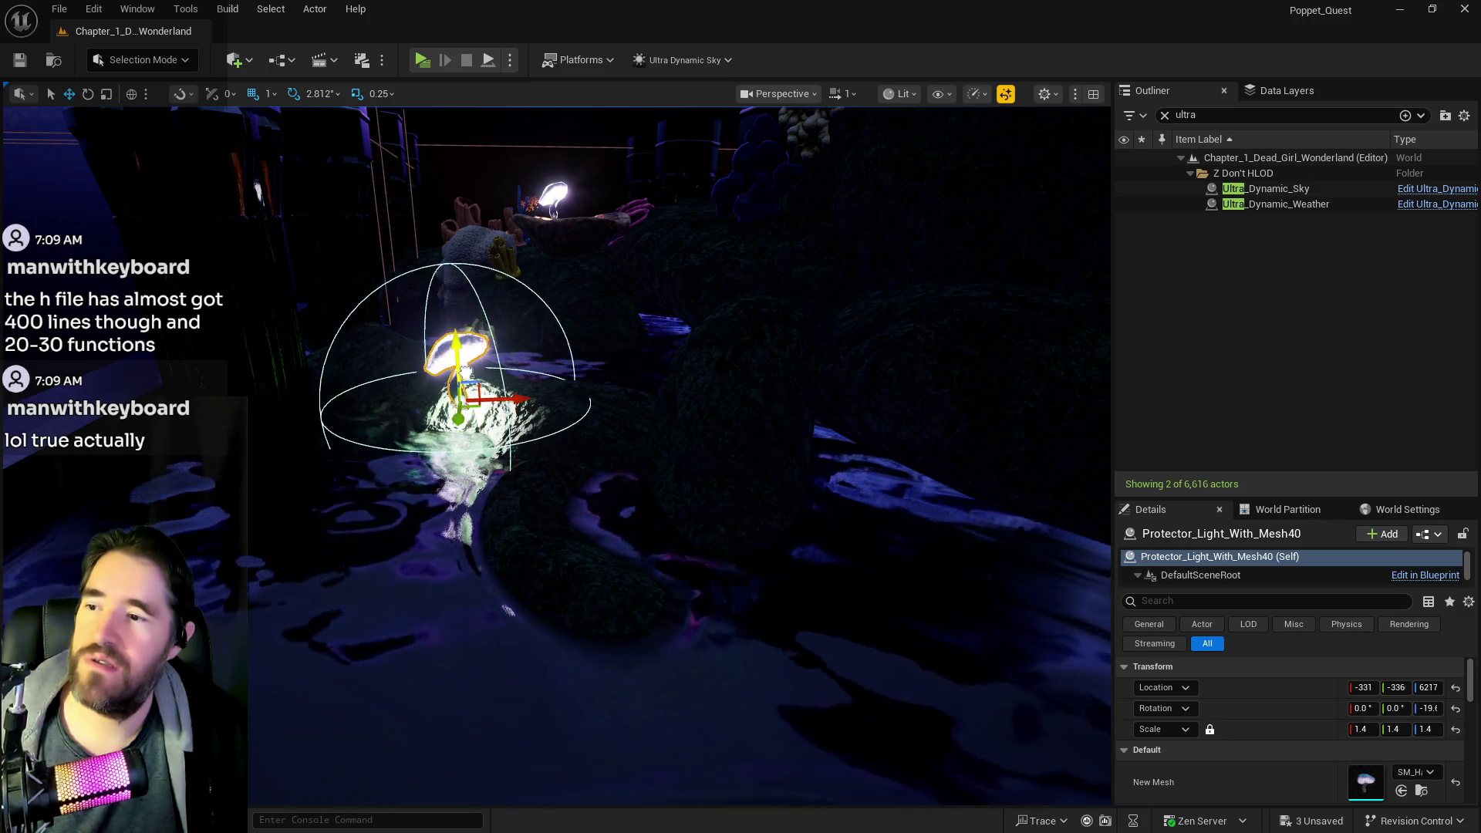
pyautogui.press('f')
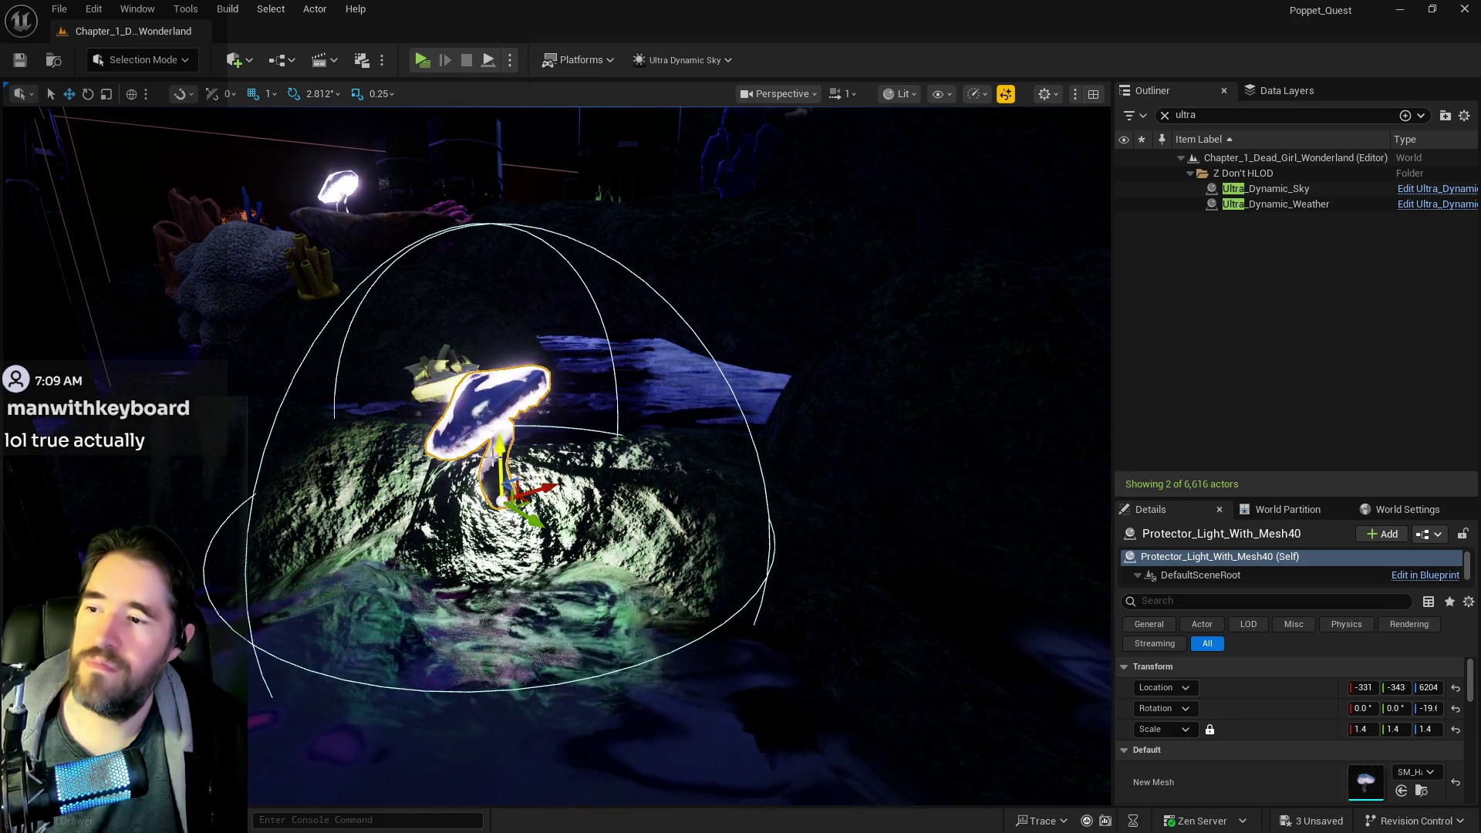
pyautogui.moveTo(498, 434)
pyautogui.mouseDown()
pyautogui.moveTo(694, 517)
pyautogui.moveTo(756, 486)
pyautogui.moveTo(725, 470)
pyautogui.moveTo(540, 501)
pyautogui.moveTo(542, 476)
pyautogui.mouseUp()
# - Copy puzzle entry 3's location onto The Secret Garden Pool, lowering it to Z 5537
pyautogui.click(465, 444)
pyautogui.scroll(-5, 1270, 669)
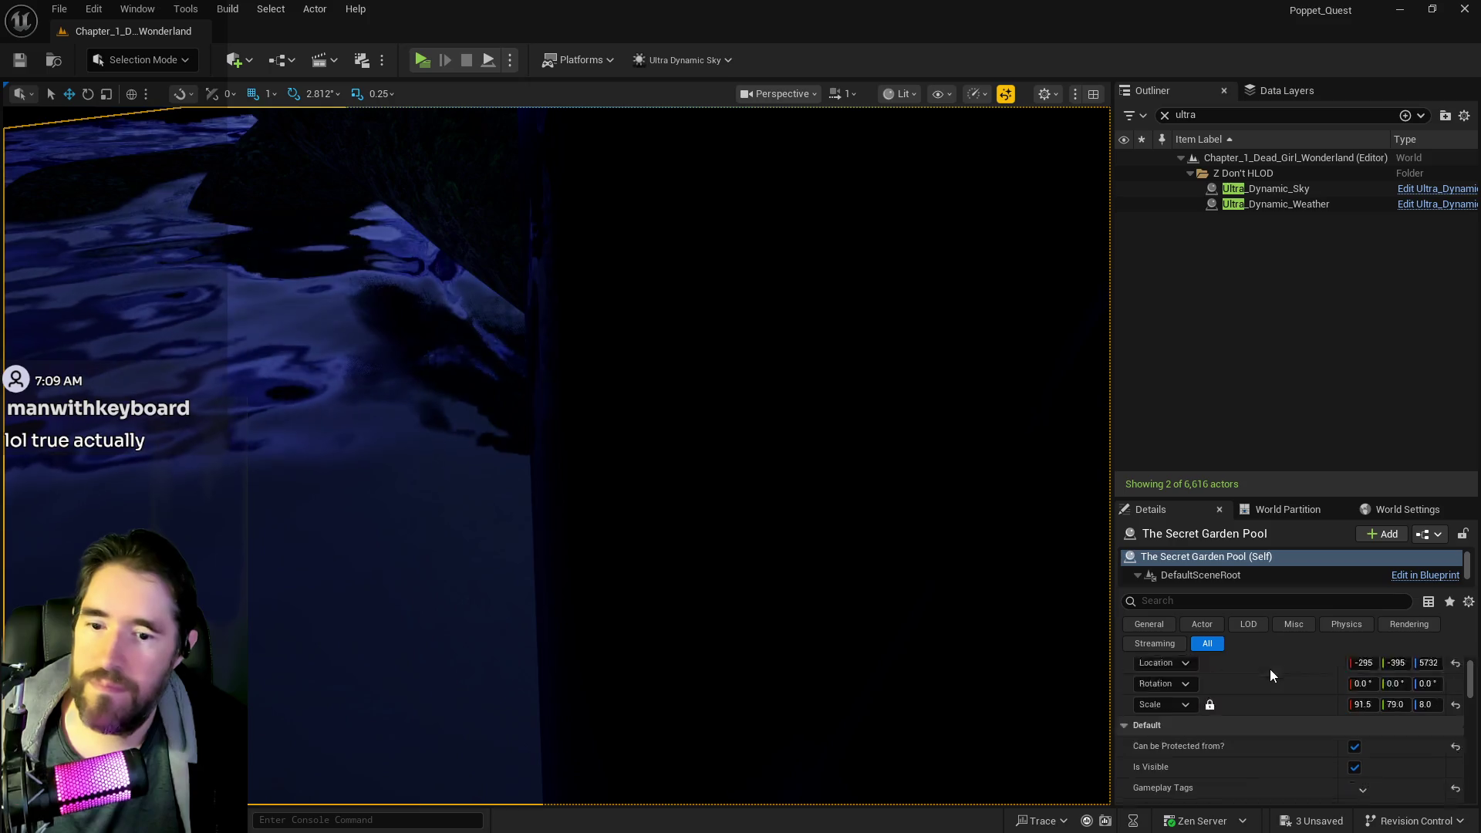
pyautogui.scroll(-2, 1267, 684)
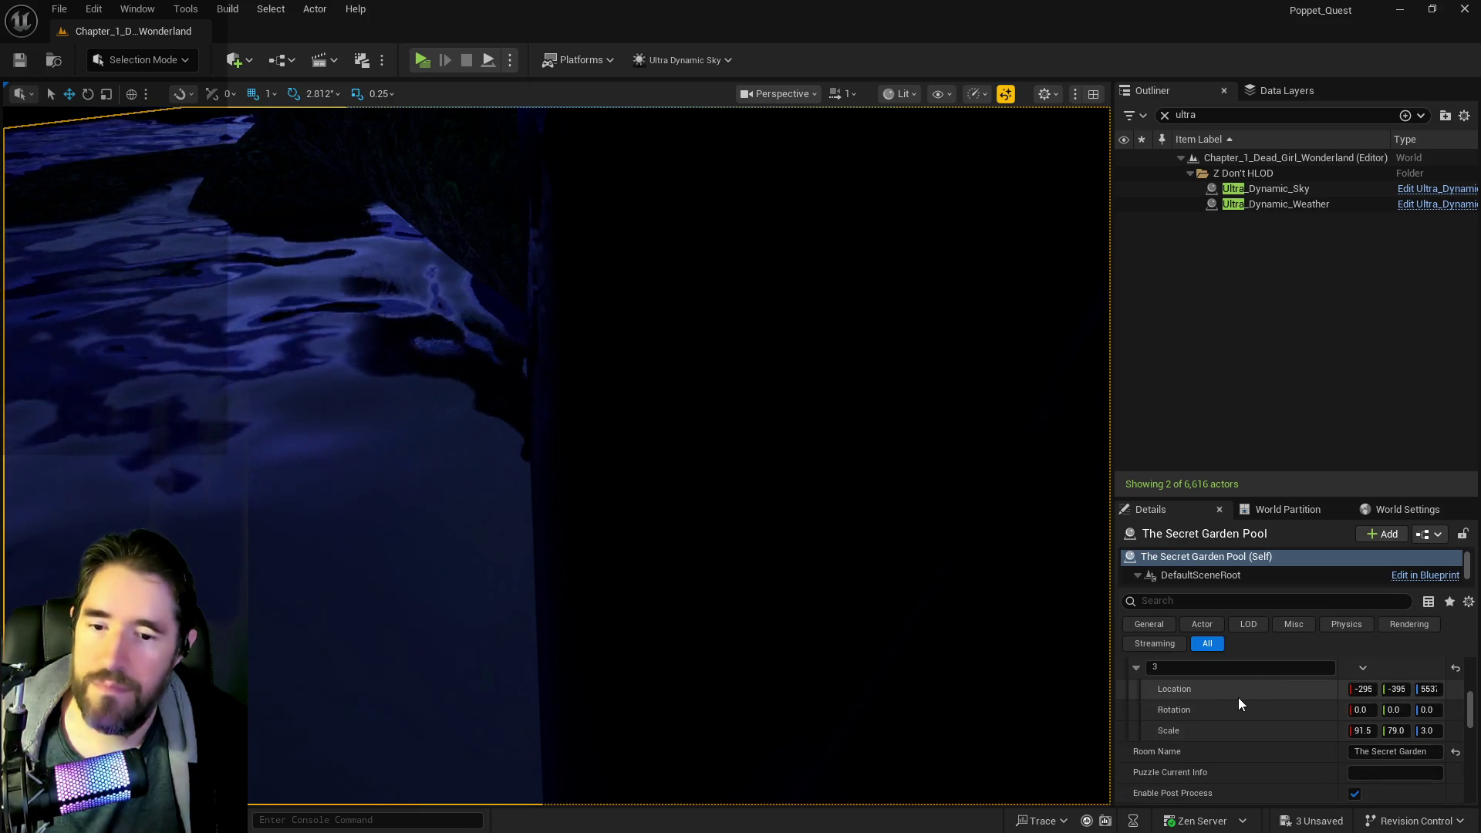
pyautogui.rightClick(1230, 702)
pyautogui.click(1266, 698)
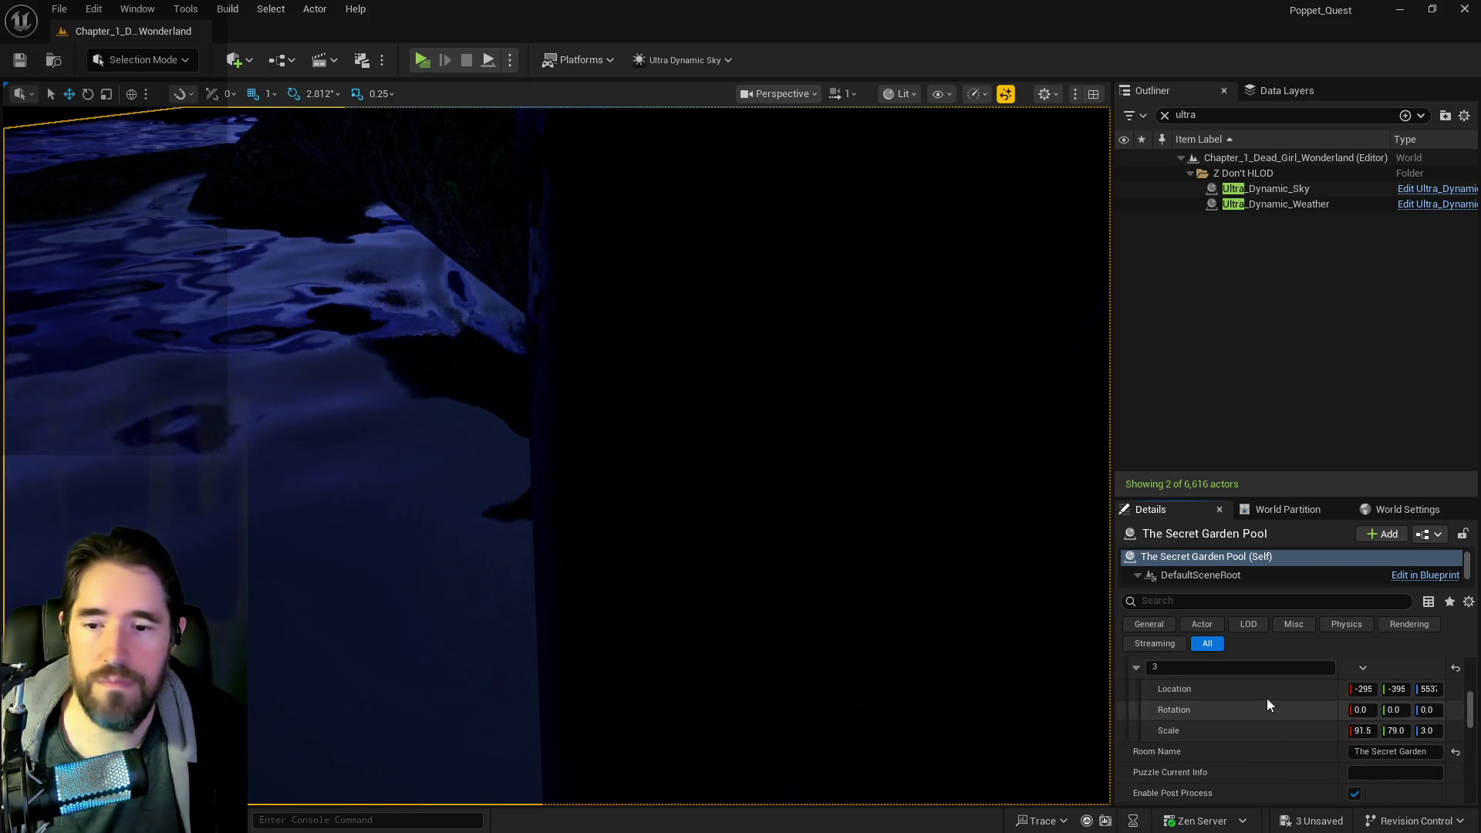
pyautogui.scroll(5, 1266, 697)
pyautogui.rightClick(1238, 673)
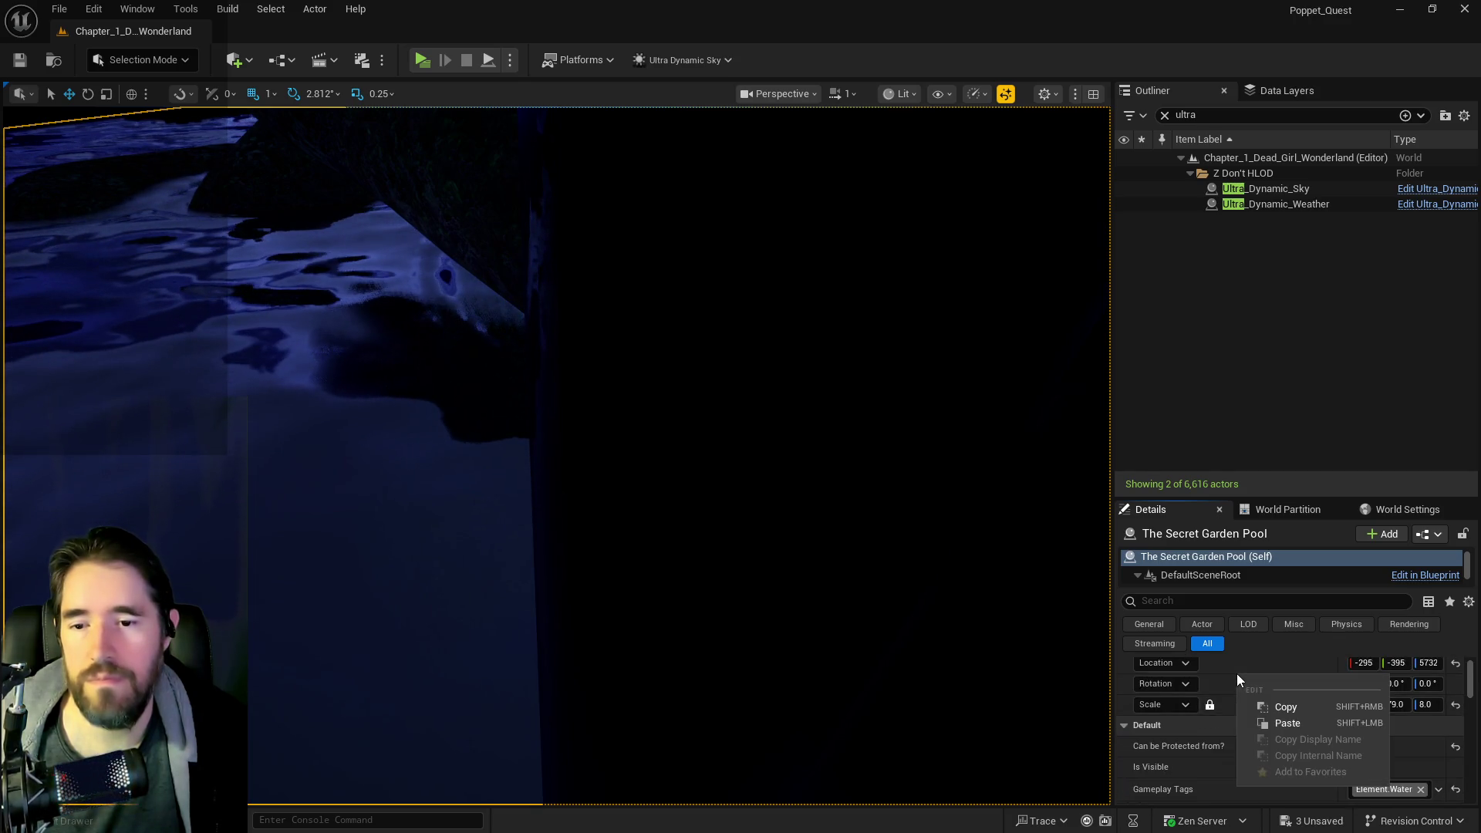
pyautogui.click(1261, 721)
# - Paste puzzle entry 3's scale onto the pool, flattening its Z scale to 3.0
pyautogui.scroll(-3, 1260, 720)
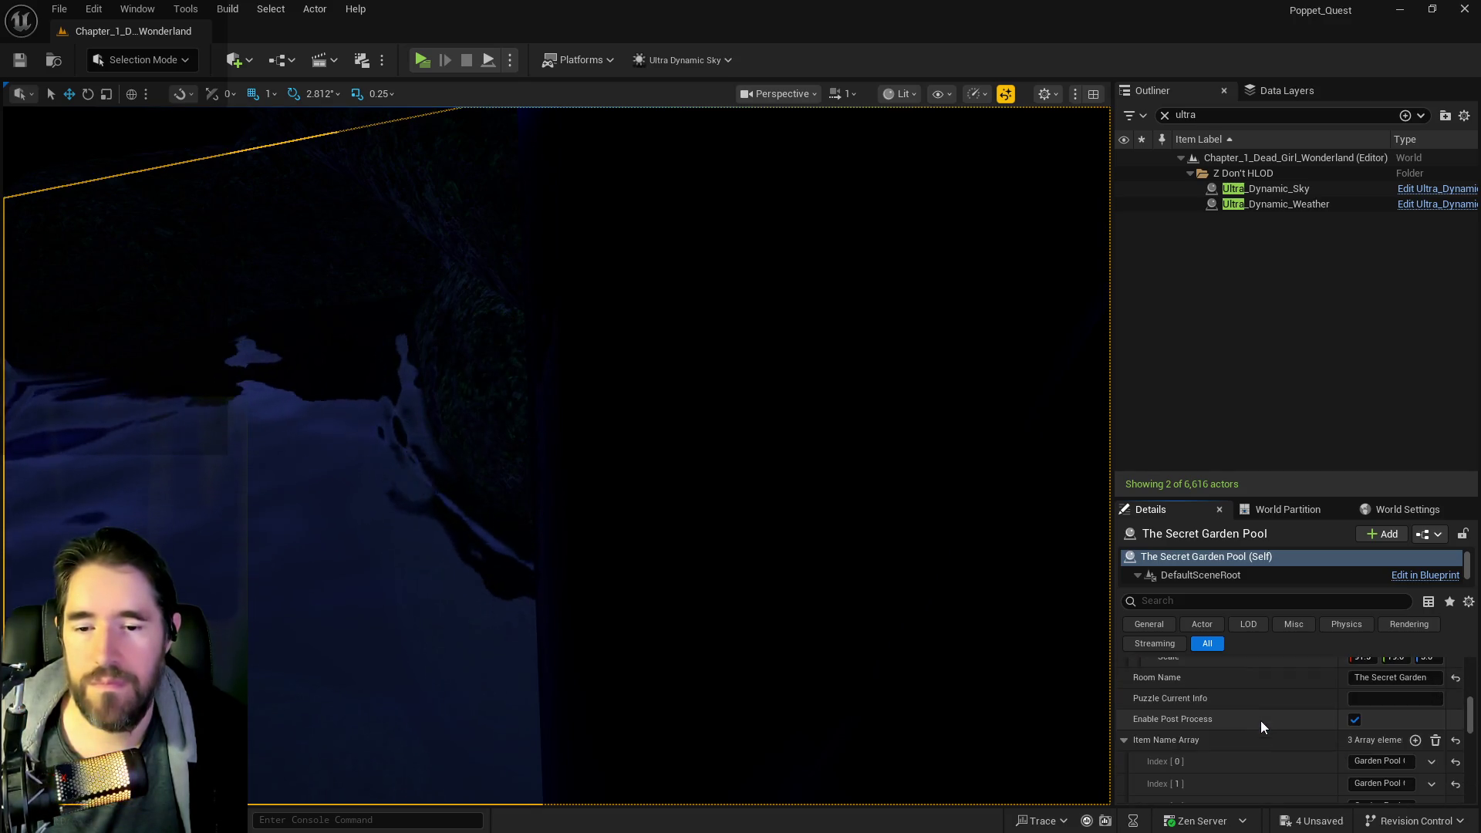
pyautogui.scroll(1, 1251, 718)
pyautogui.rightClick(1233, 735)
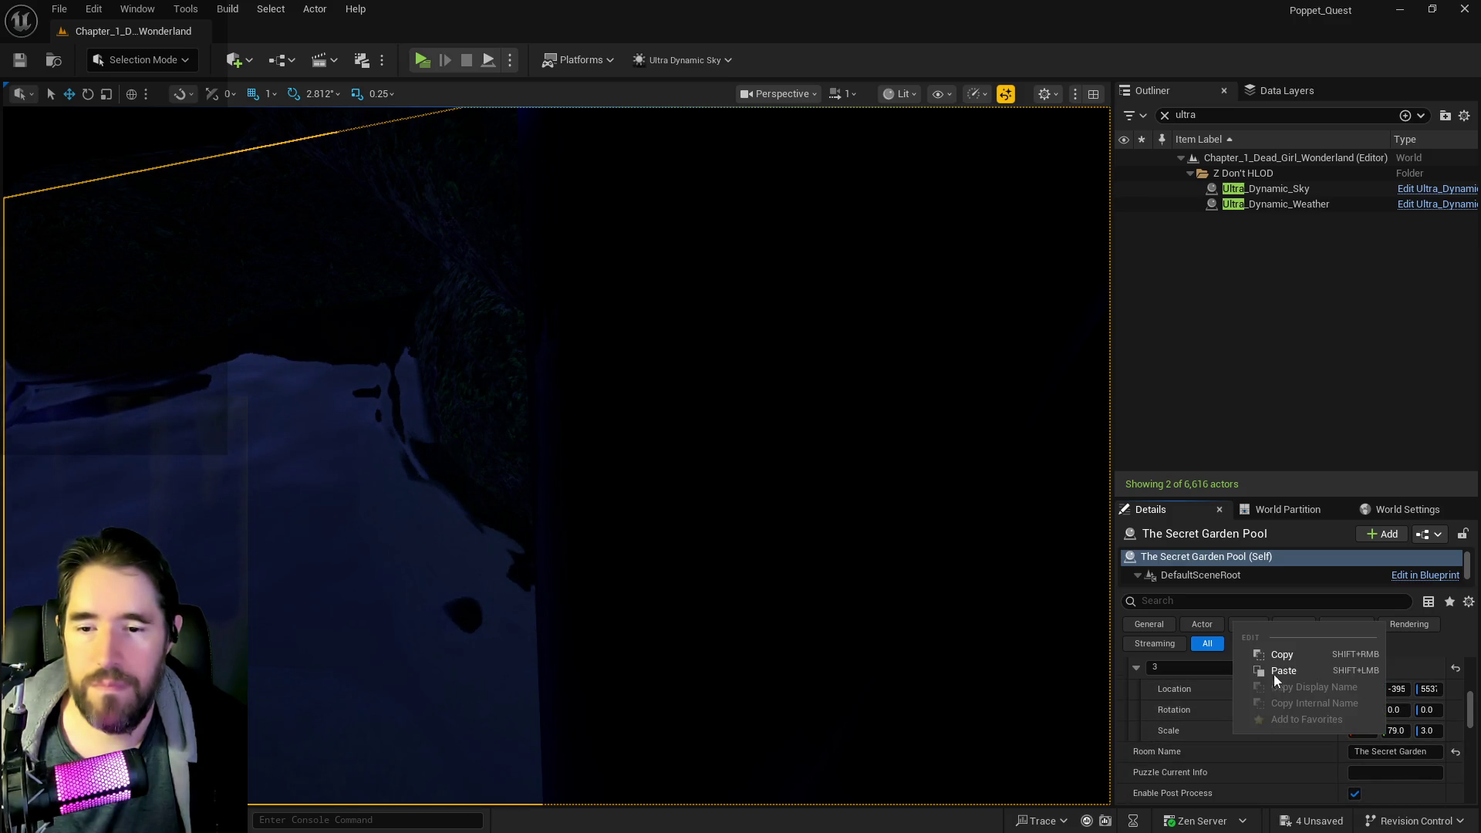
pyautogui.click(1277, 655)
pyautogui.scroll(3, 1274, 719)
pyautogui.scroll(5, 1274, 719)
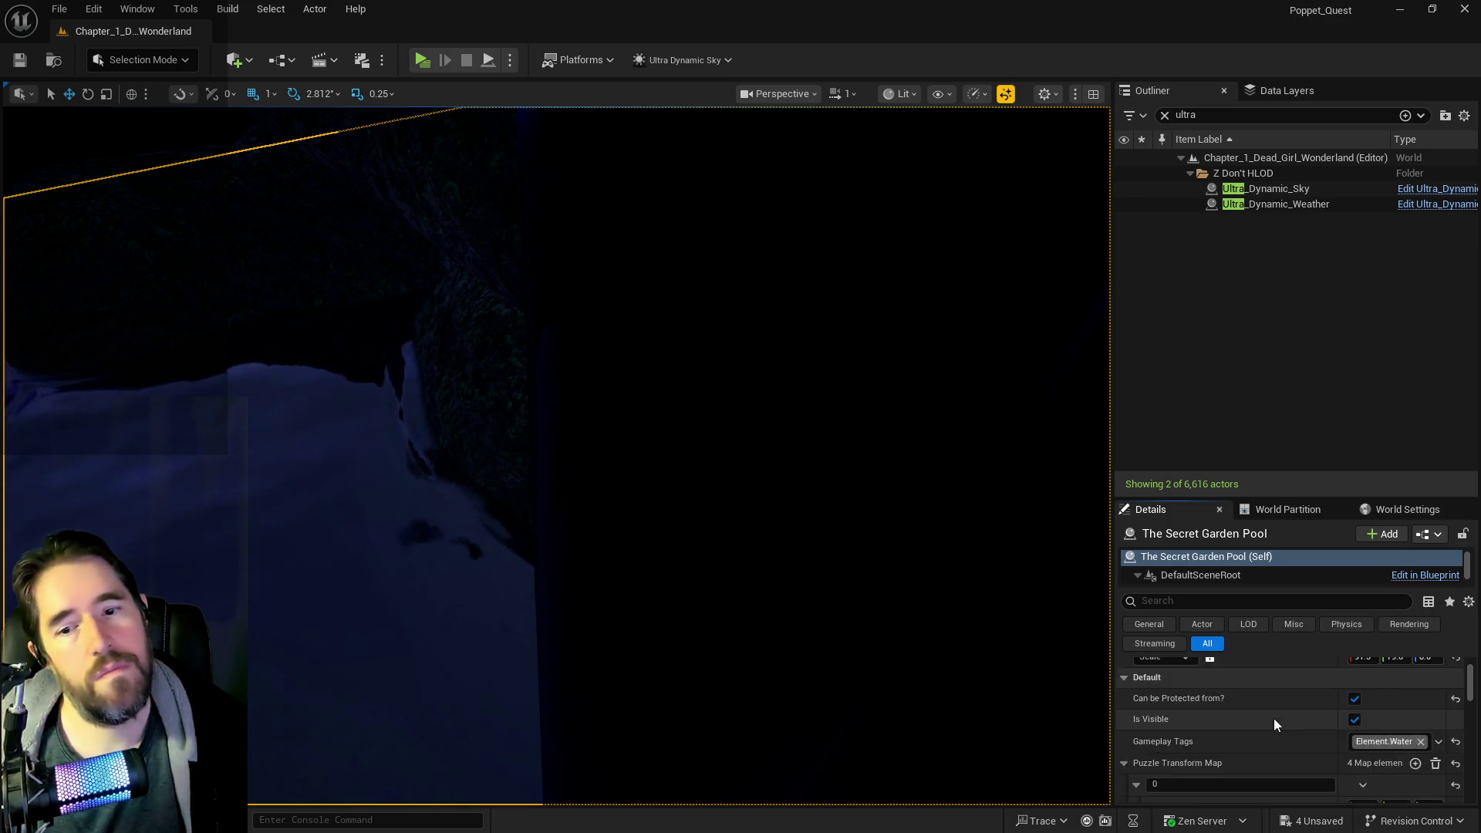
pyautogui.scroll(-3, 1259, 738)
pyautogui.scroll(5, 1246, 734)
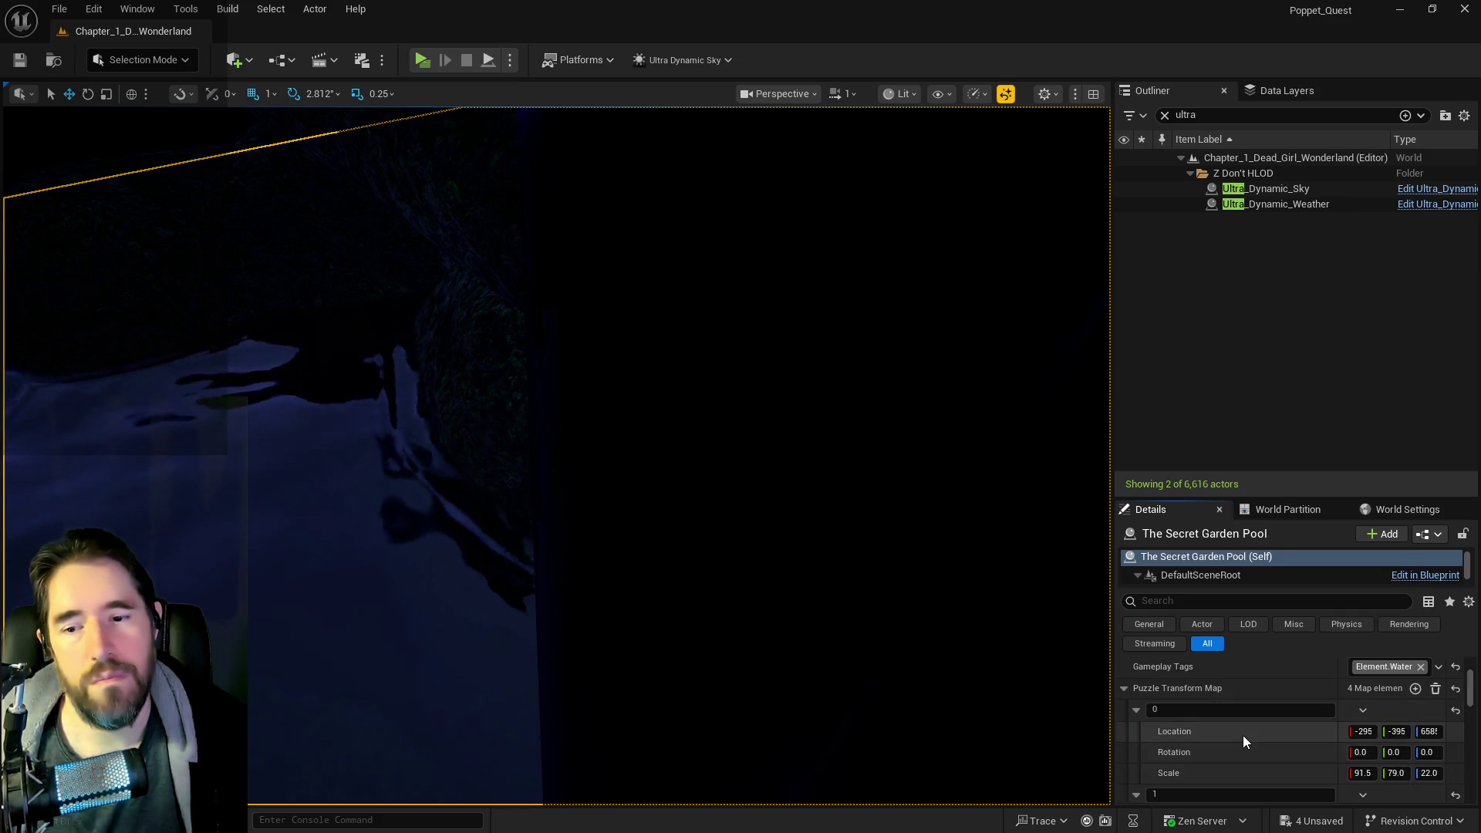
pyautogui.rightClick(1257, 725)
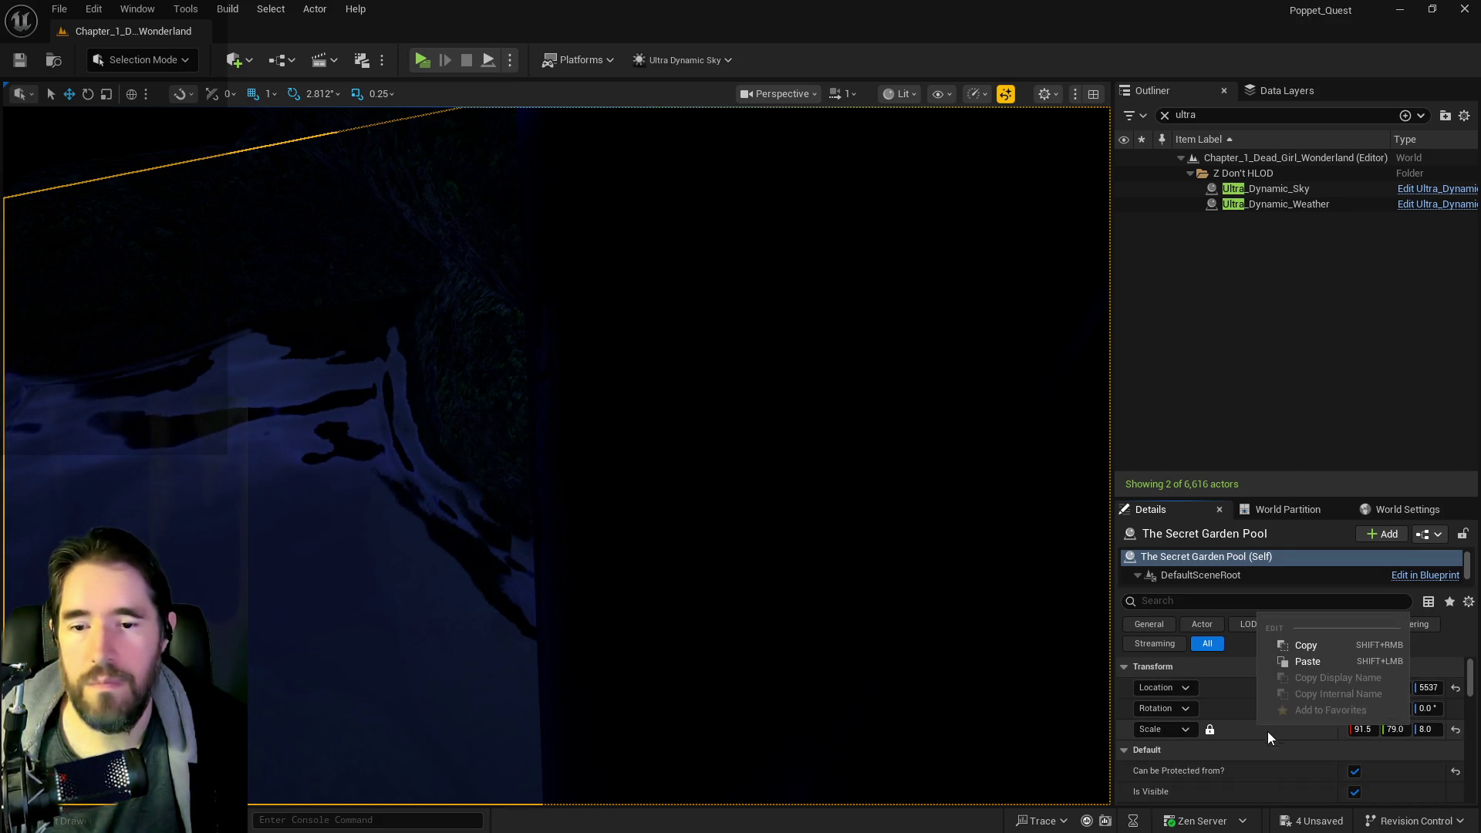
pyautogui.click(1286, 662)
pyautogui.moveTo(555, 455)
pyautogui.mouseDown()
pyautogui.moveTo(587, 448)
pyautogui.moveTo(556, 421)
pyautogui.moveTo(498, 417)
pyautogui.moveTo(525, 416)
pyautogui.moveTo(418, 459)
pyautogui.mouseUp()
pyautogui.click(418, 316)
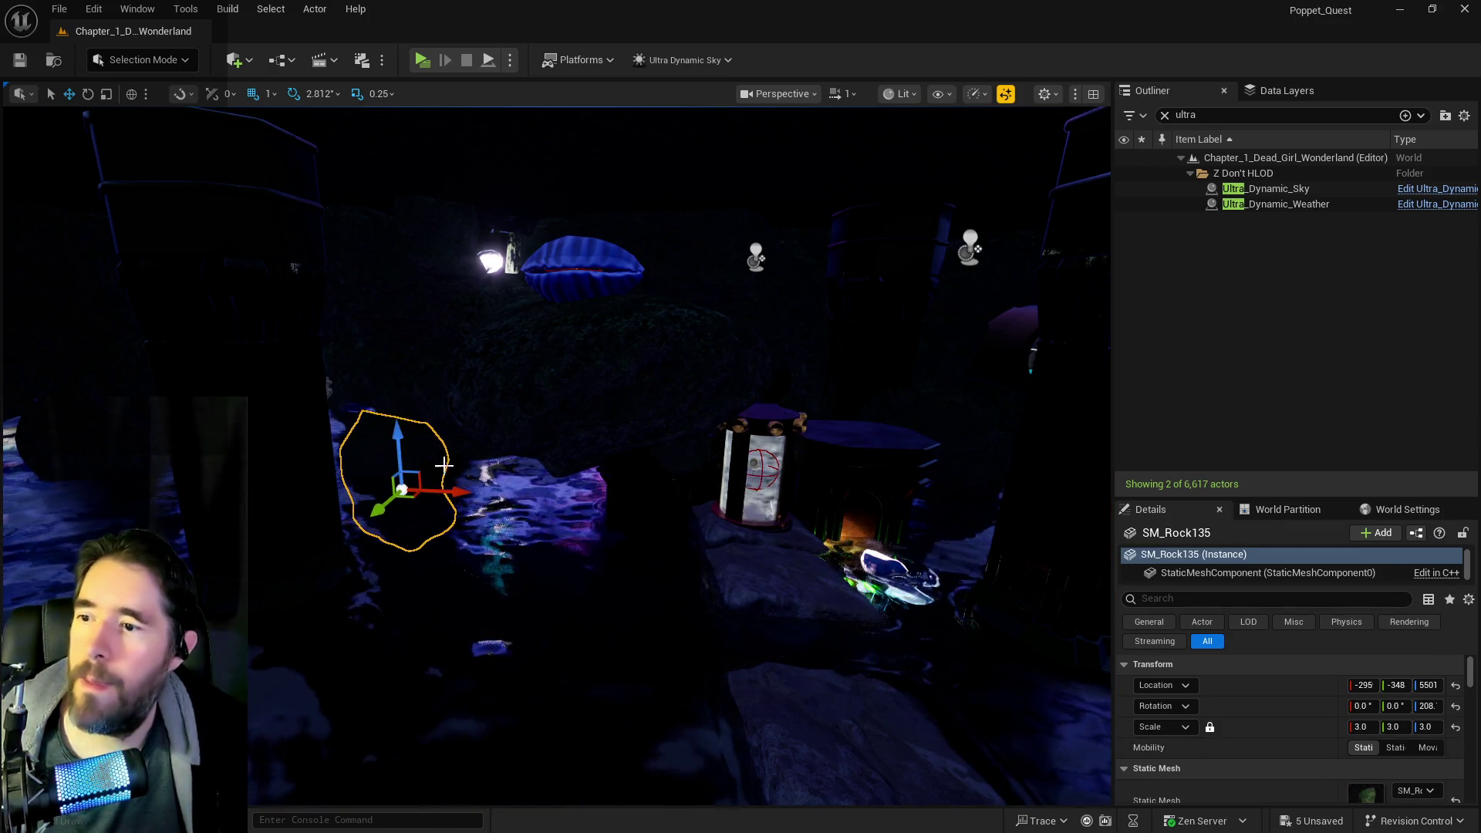
# - Nudge the rock SM_Rock210 beside the pool upward and switch to scaling it
pyautogui.moveTo(561, 488); pyautogui.dragTo(562, 487)
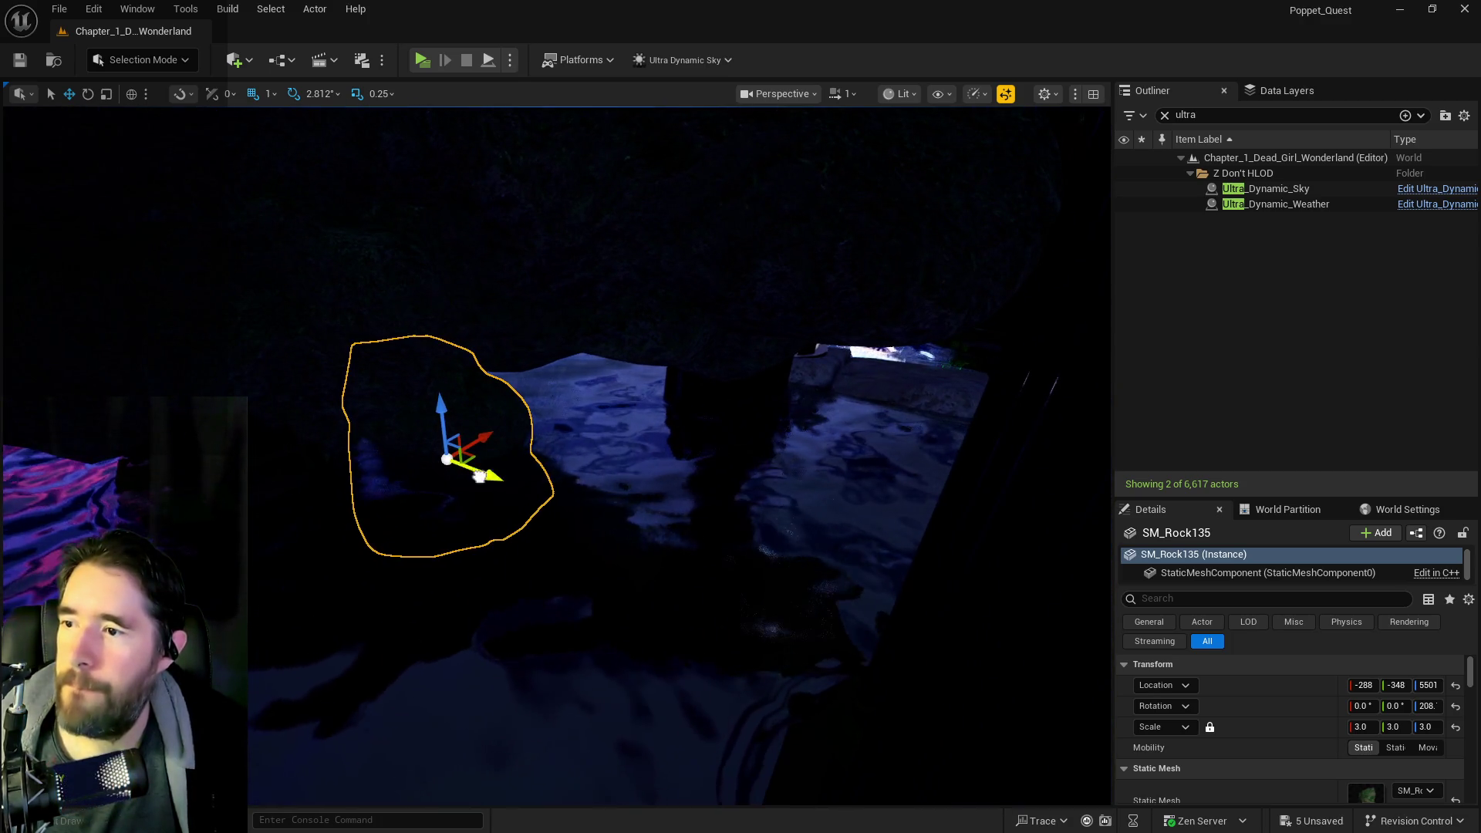
pyautogui.moveTo(735, 423); pyautogui.dragTo(734, 423)
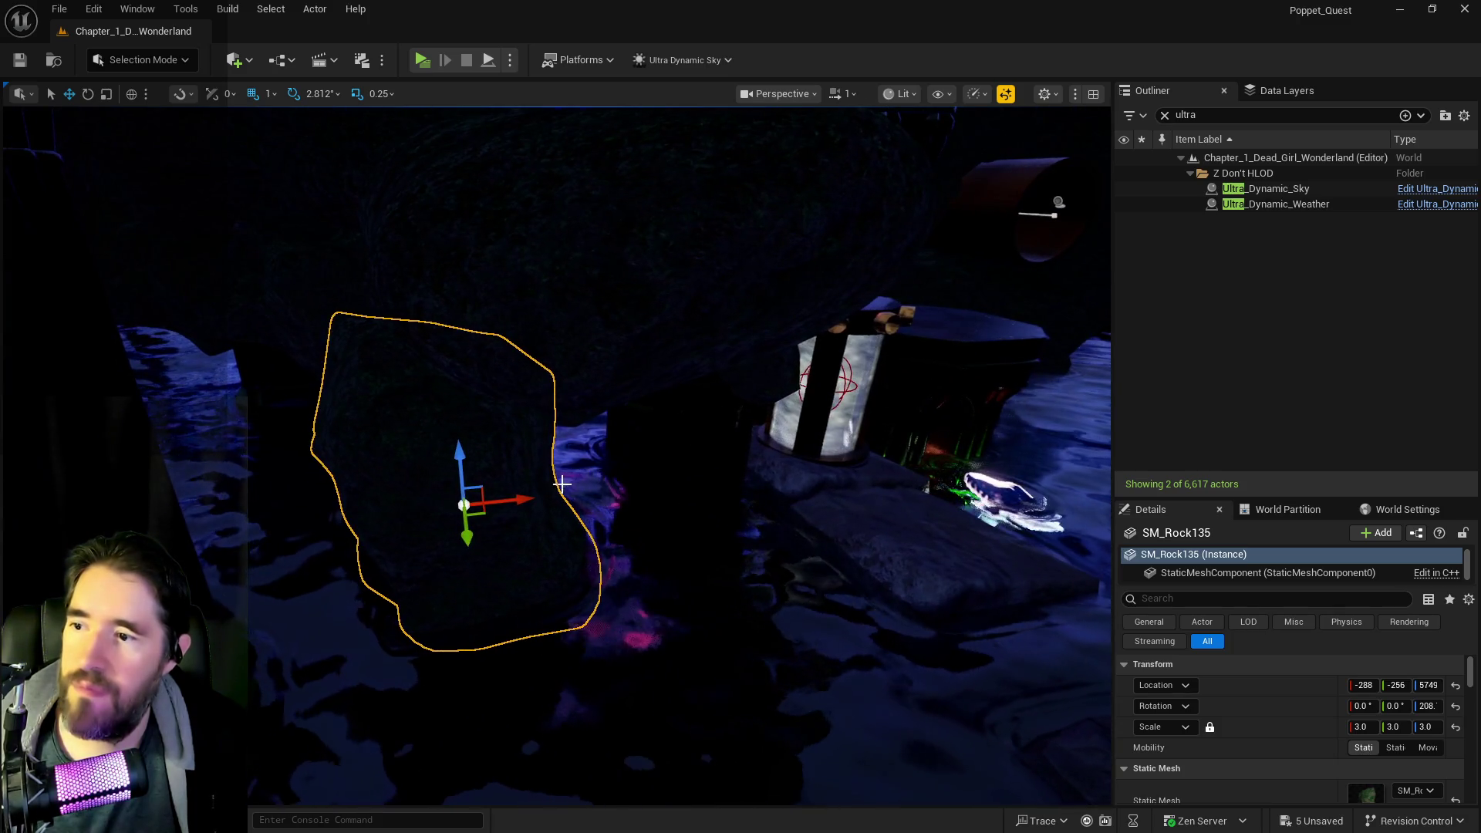
pyautogui.moveTo(588, 492); pyautogui.dragTo(582, 493)
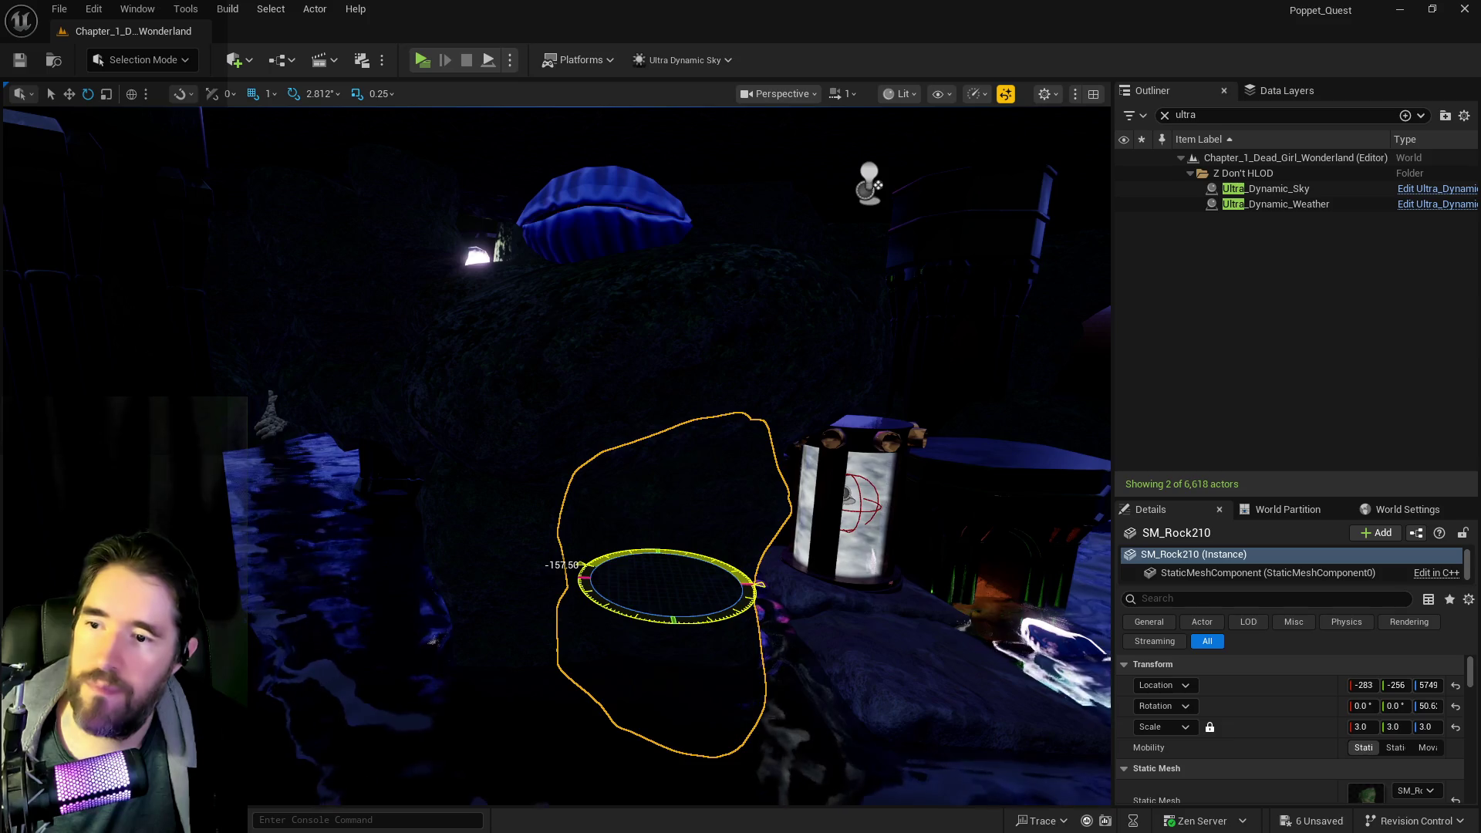
pyautogui.moveTo(703, 587); pyautogui.dragTo(703, 587)
pyautogui.moveTo(580, 505); pyautogui.dragTo(580, 504)
pyautogui.press('r')
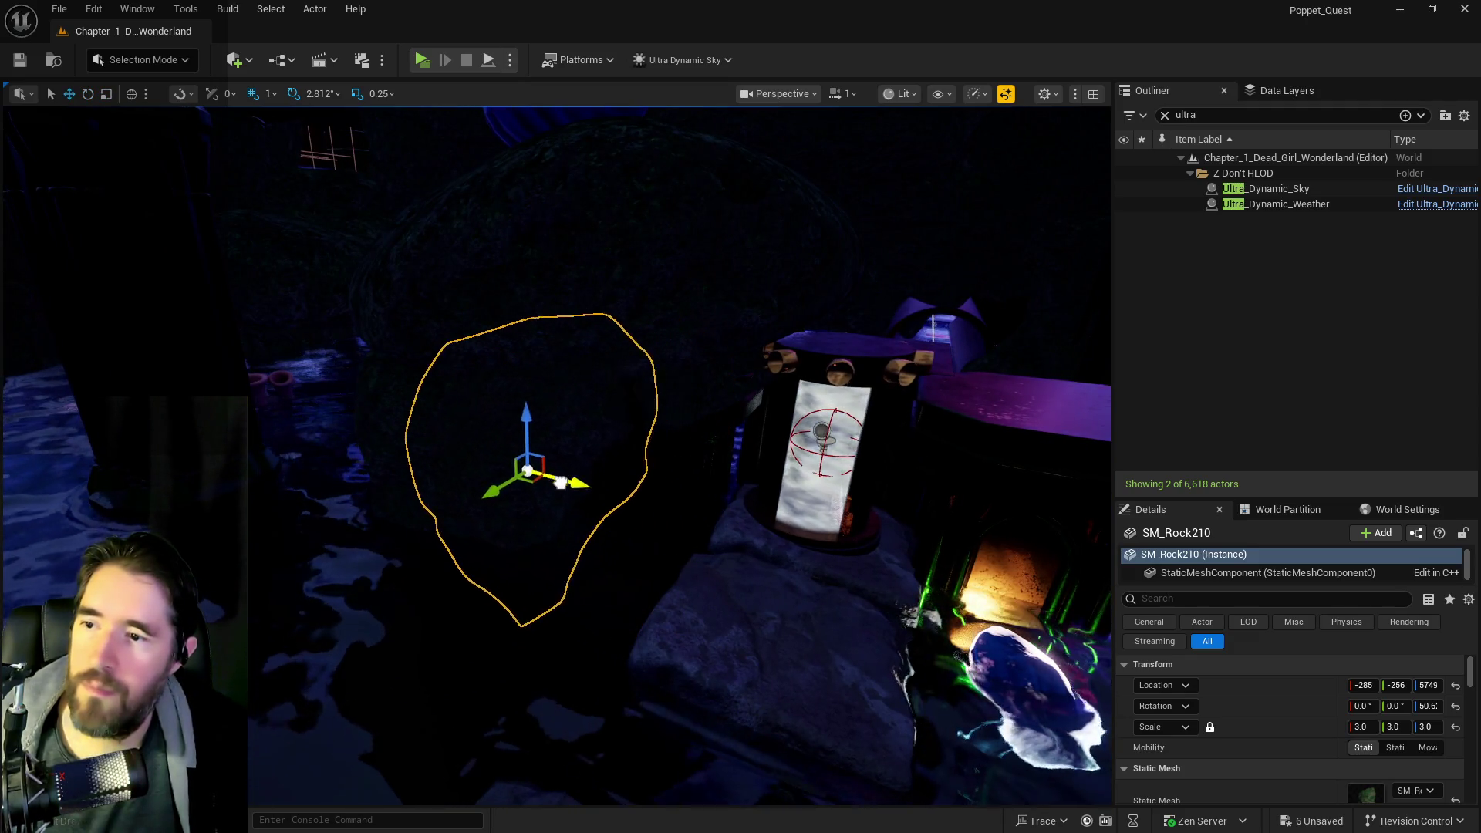
pyautogui.moveTo(368, 492); pyautogui.dragTo(426, 437)
# - Fly toward the coral and select the coral spire SM_corall_26
pyautogui.moveTo(557, 325); pyautogui.dragTo(646, 345)
pyautogui.click(557, 324)
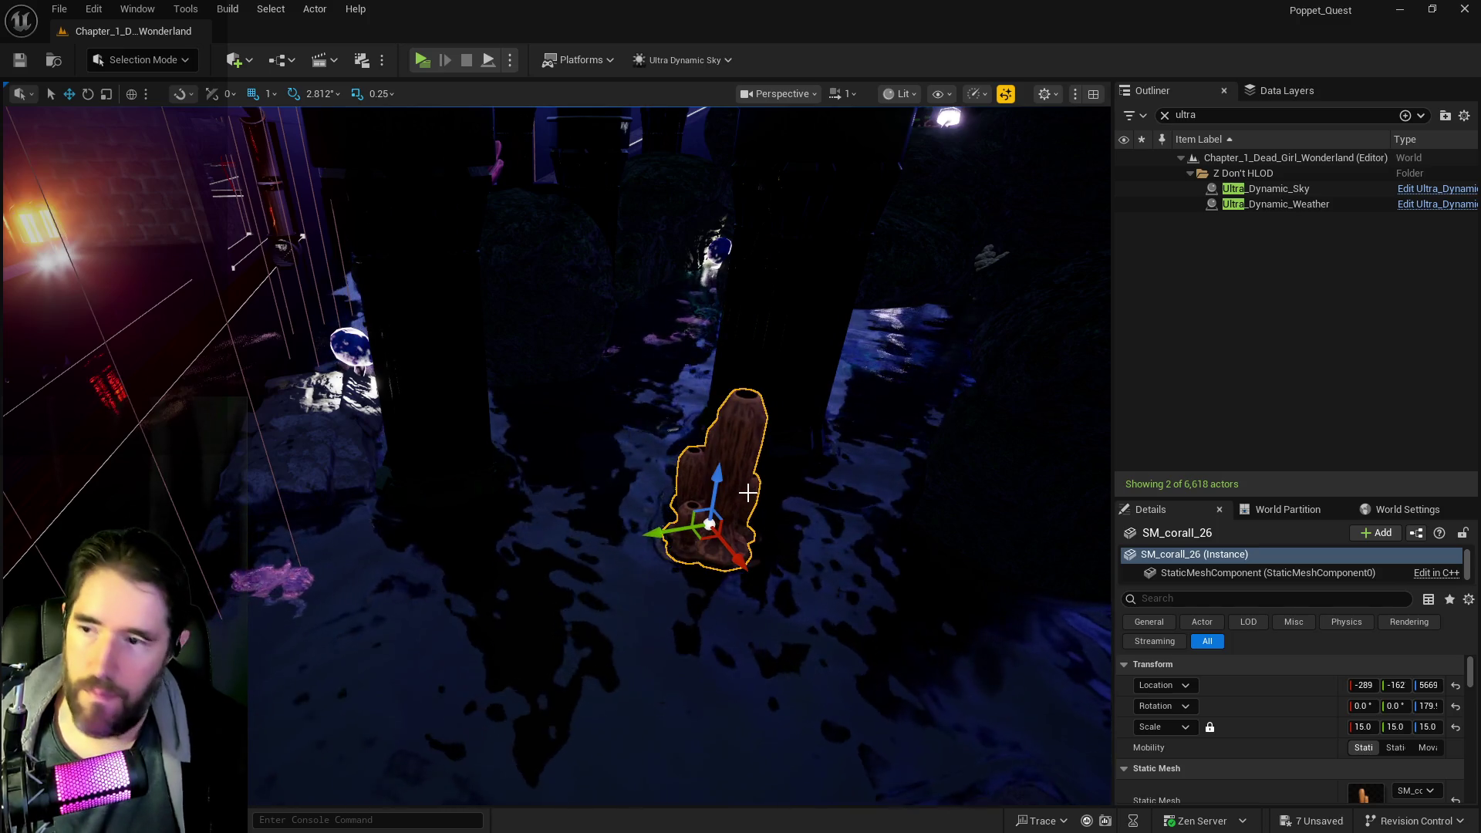
pyautogui.moveTo(748, 492); pyautogui.dragTo(747, 492)
# - Fly the camera forward through the dark cave up to the Emperor card tube
pyautogui.press('w')
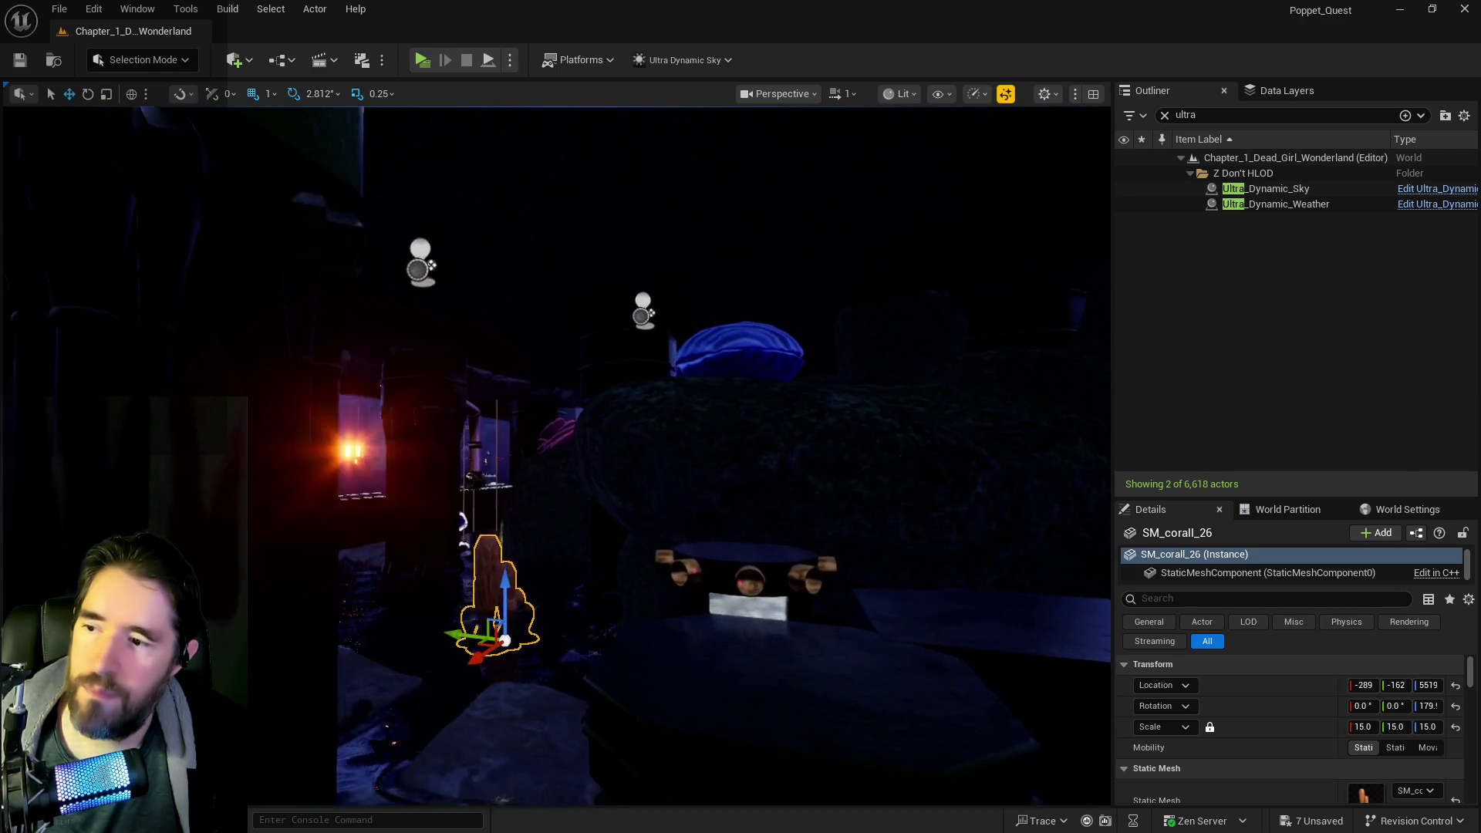
pyautogui.press('w')
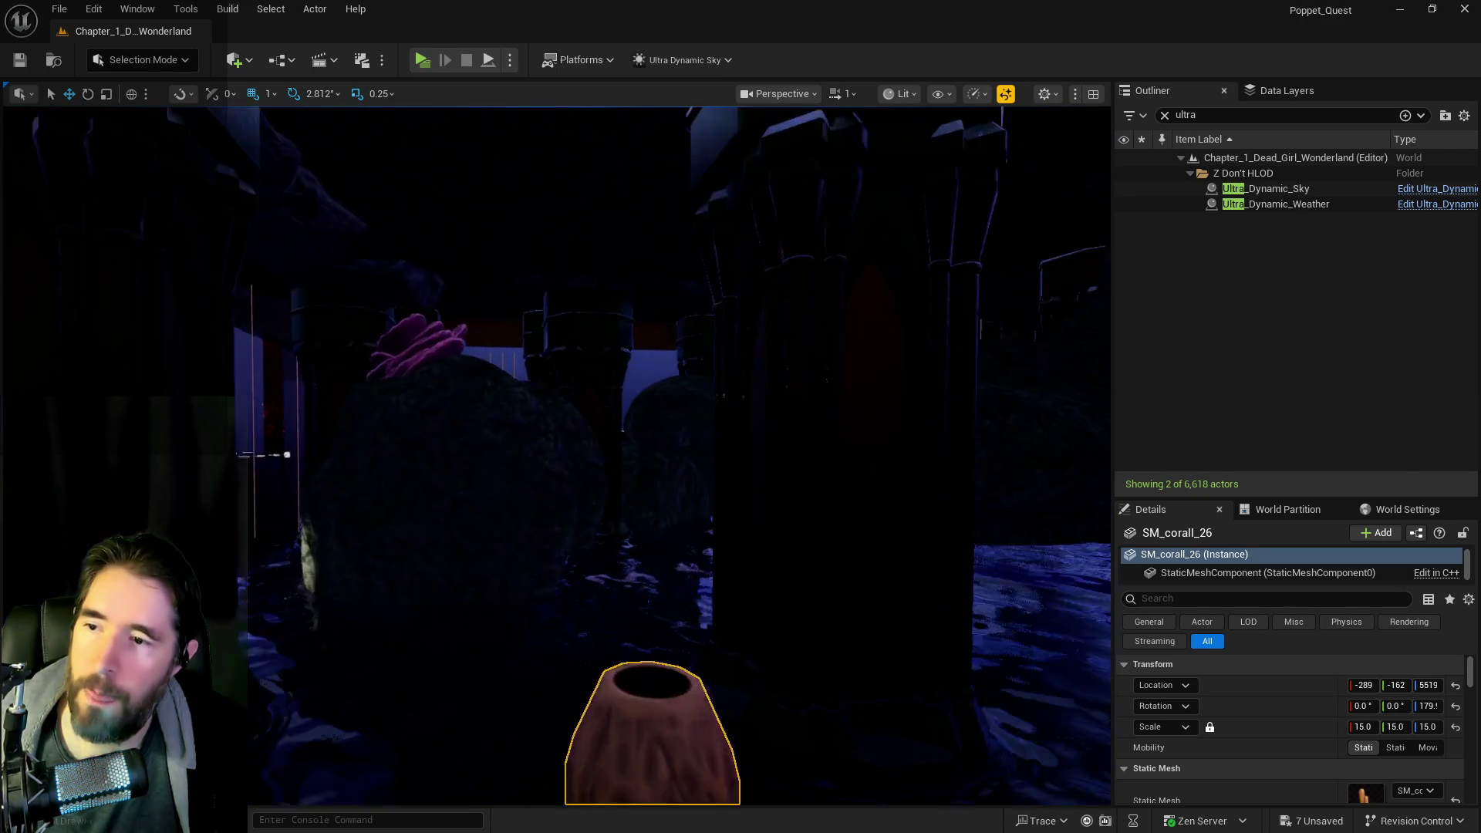
pyautogui.press('w')
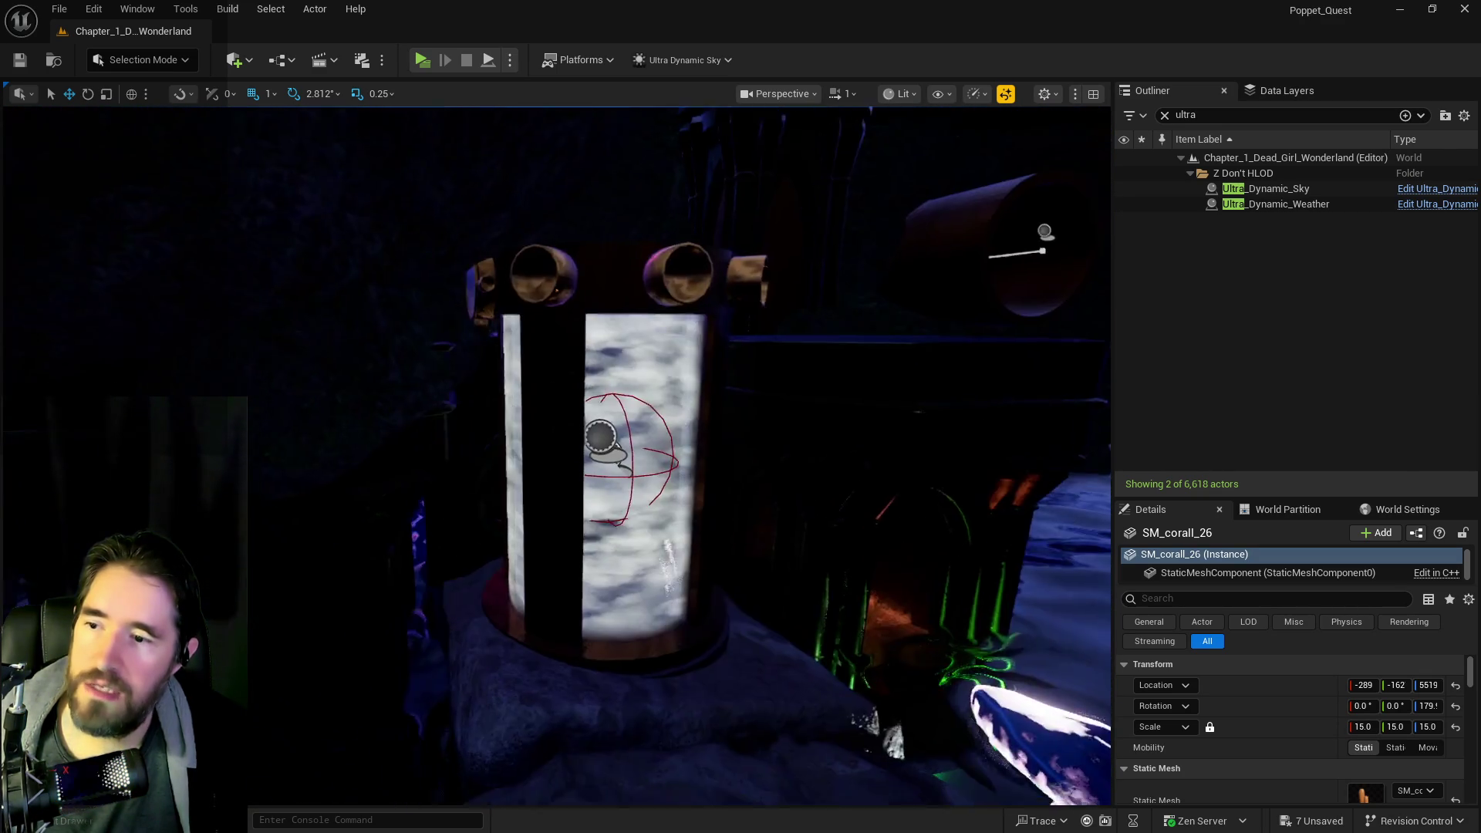
# - Select the Emperor tarot card and its tube and cut them from the level
pyautogui.rightClick(455, 534)
pyautogui.rightClick(344, 522)
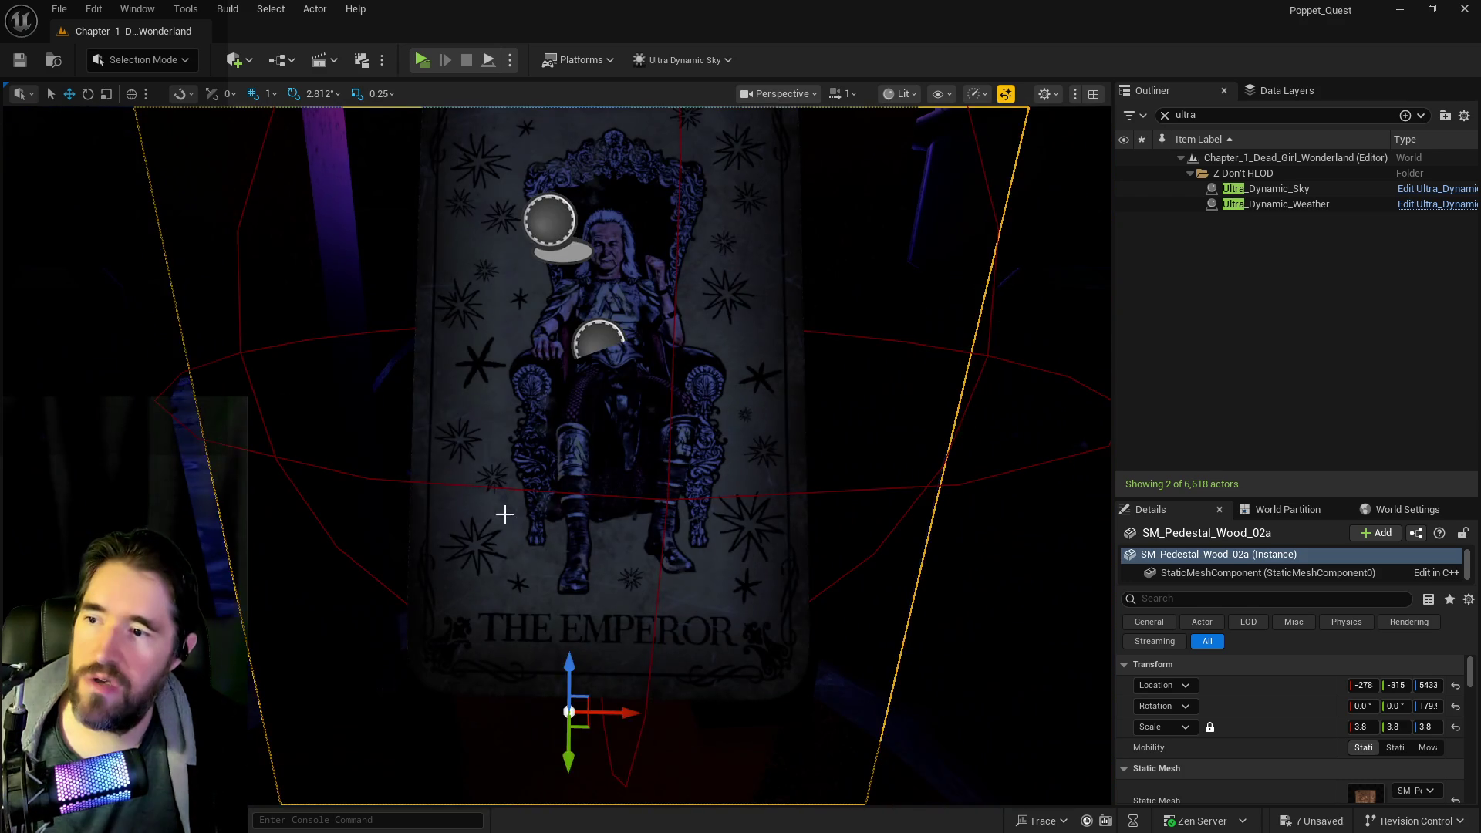
pyautogui.click(582, 500)
pyautogui.scroll(-10, 582, 500)
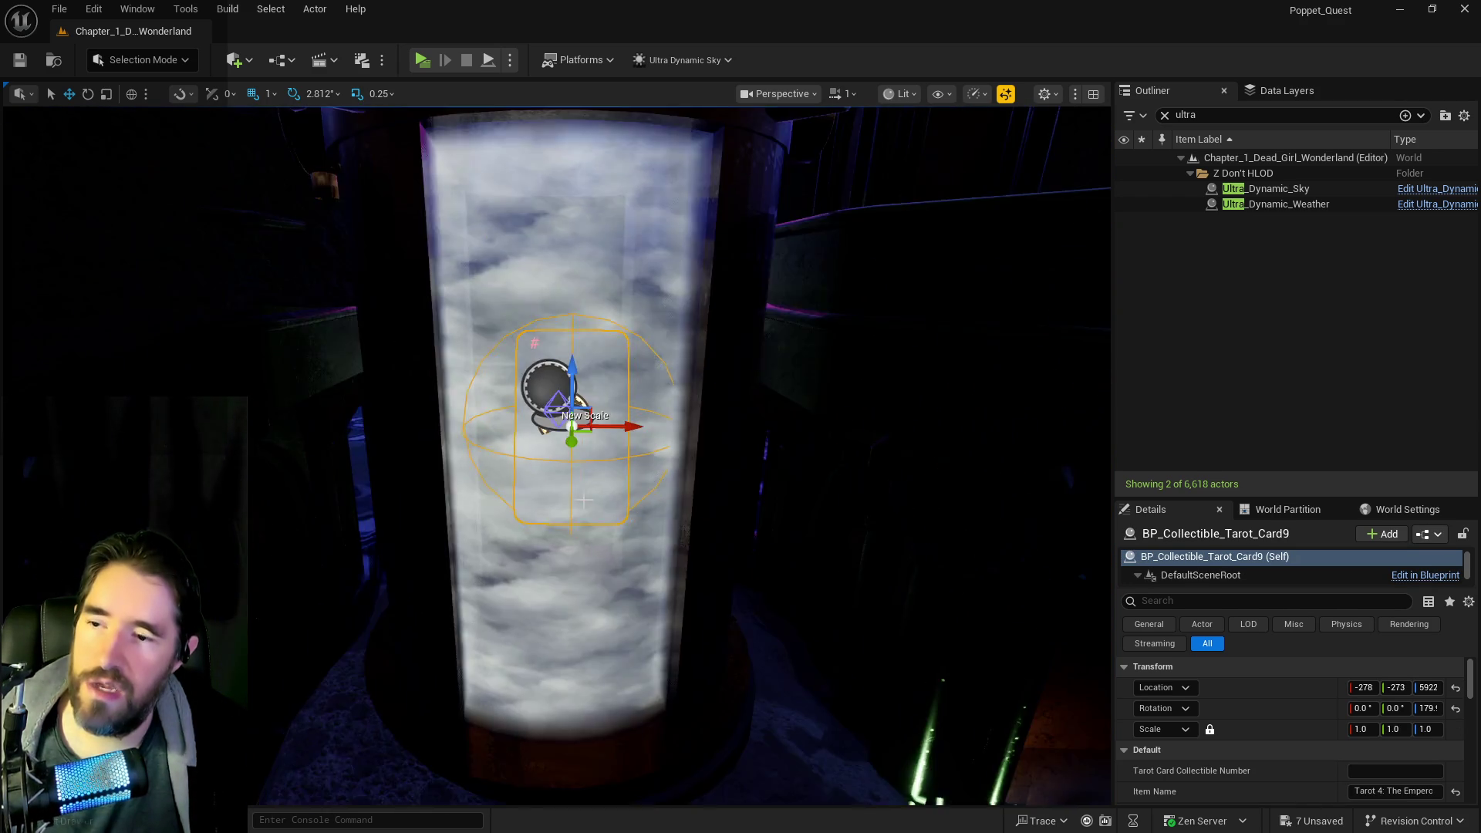
pyautogui.keyDown('ctrl'); pyautogui.click(660, 538); pyautogui.keyUp('ctrl')
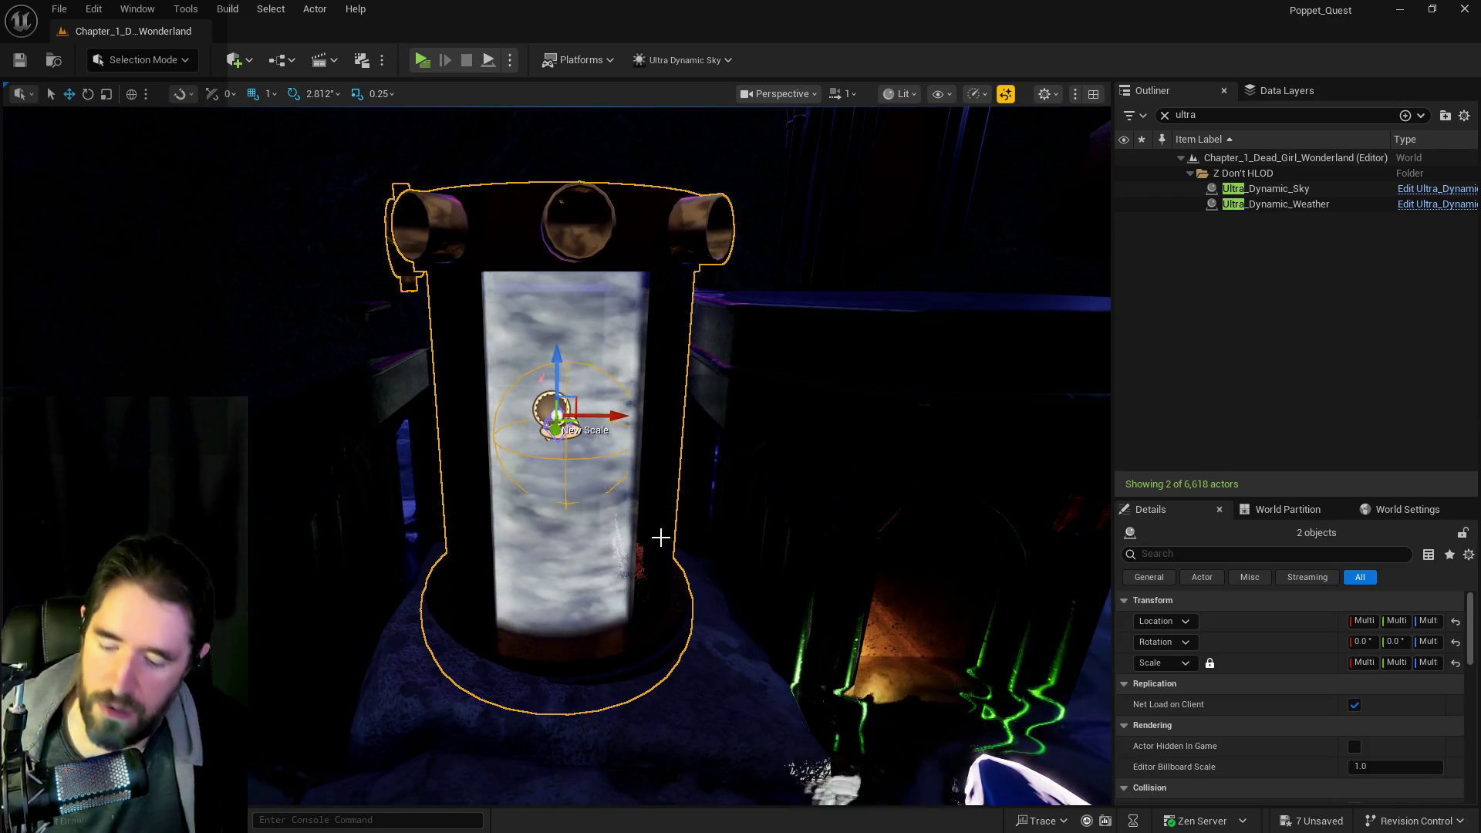
pyautogui.press('Delete')
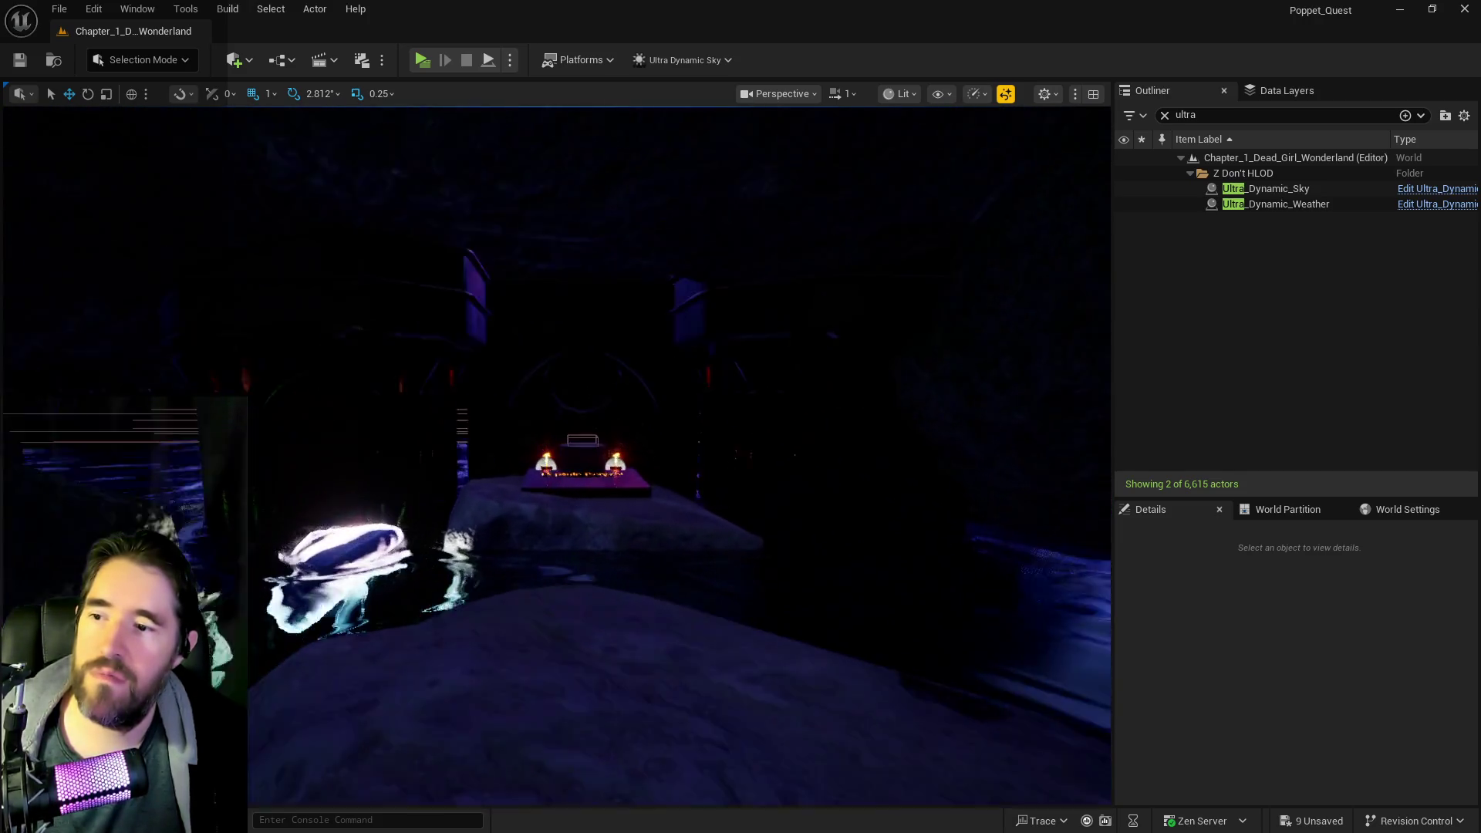
# - Paste the tube and card onto the new floor piece and raise them into place
pyautogui.rightClick(570, 525)
pyautogui.moveTo(600, 566)
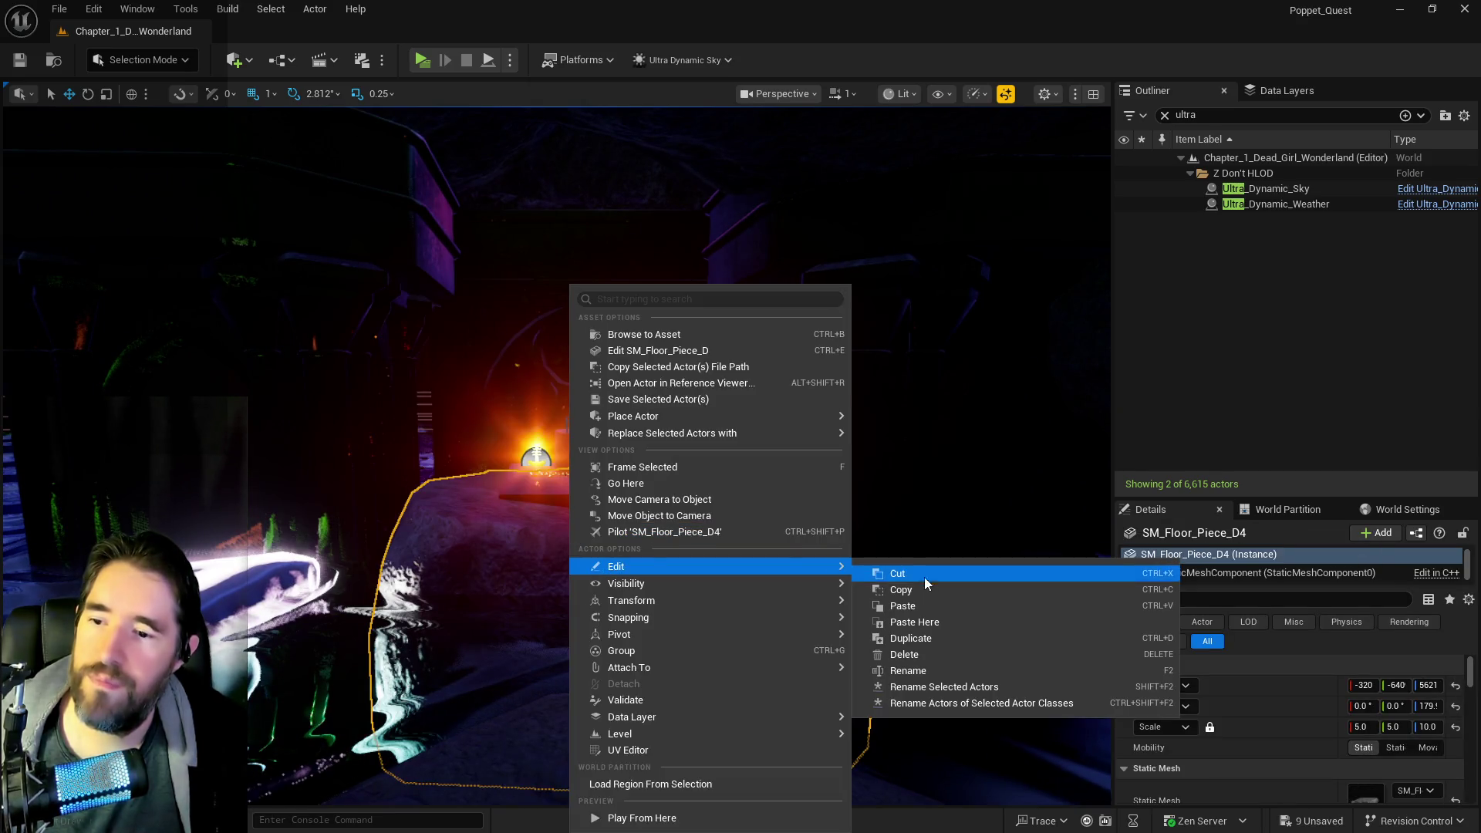
pyautogui.click(930, 624)
pyautogui.press('f')
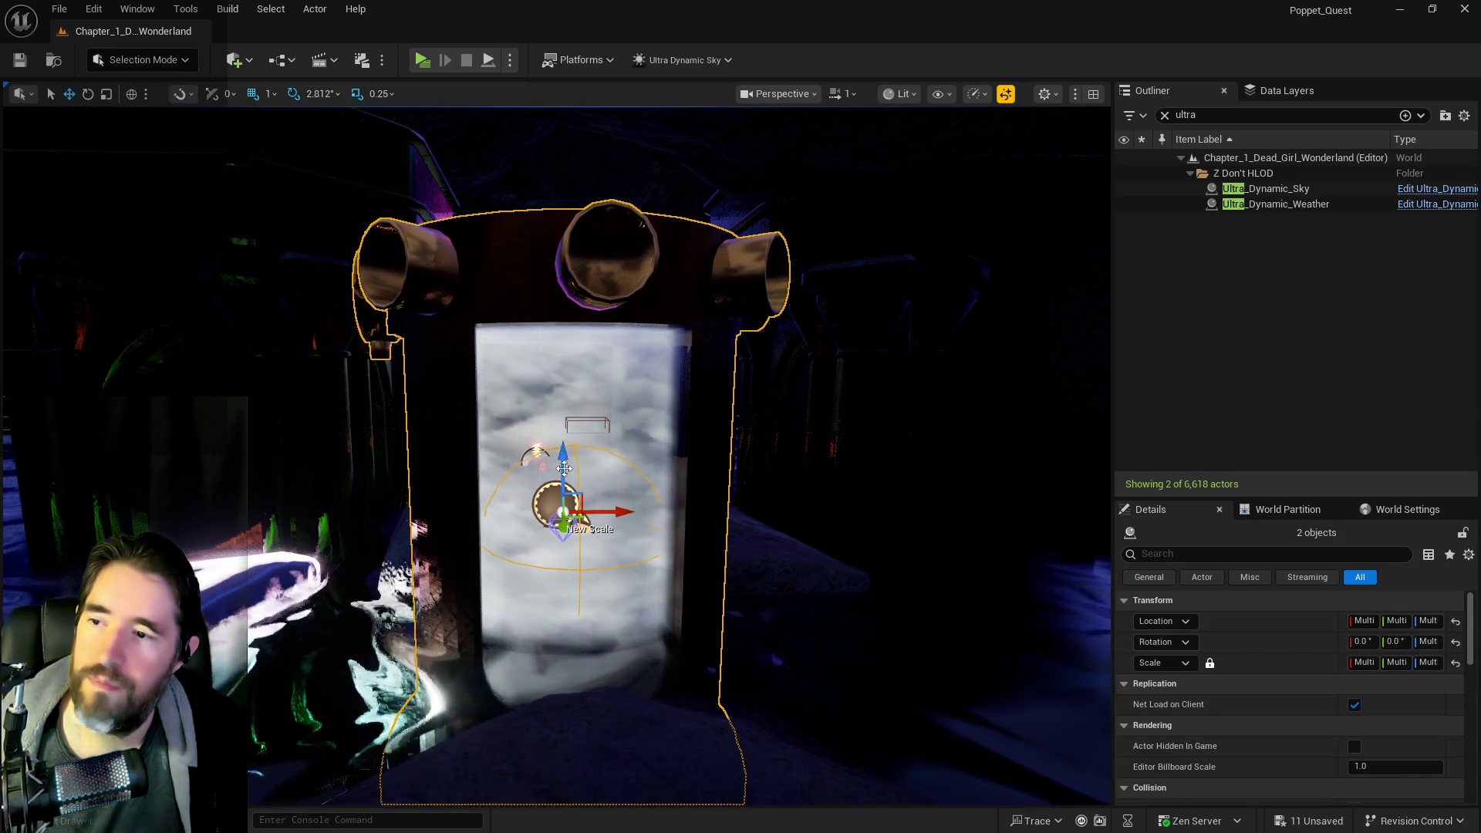
pyautogui.moveTo(565, 442)
pyautogui.mouseDown()
pyautogui.moveTo(563, 256)
pyautogui.moveTo(471, 263)
pyautogui.mouseUp()
pyautogui.moveTo(381, 423); pyautogui.dragTo(530, 438)
pyautogui.moveTo(577, 366); pyautogui.dragTo(572, 321)
pyautogui.moveTo(598, 415)
pyautogui.mouseDown()
pyautogui.moveTo(571, 436)
pyautogui.moveTo(566, 549)
pyautogui.mouseUp()
# - Move the activation button BP_Activation_Button8 beside the boat onto the platform
pyautogui.click(580, 420)
pyautogui.moveTo(580, 420)
pyautogui.mouseDown()
pyautogui.moveTo(621, 452)
pyautogui.moveTo(509, 440)
pyautogui.mouseUp()
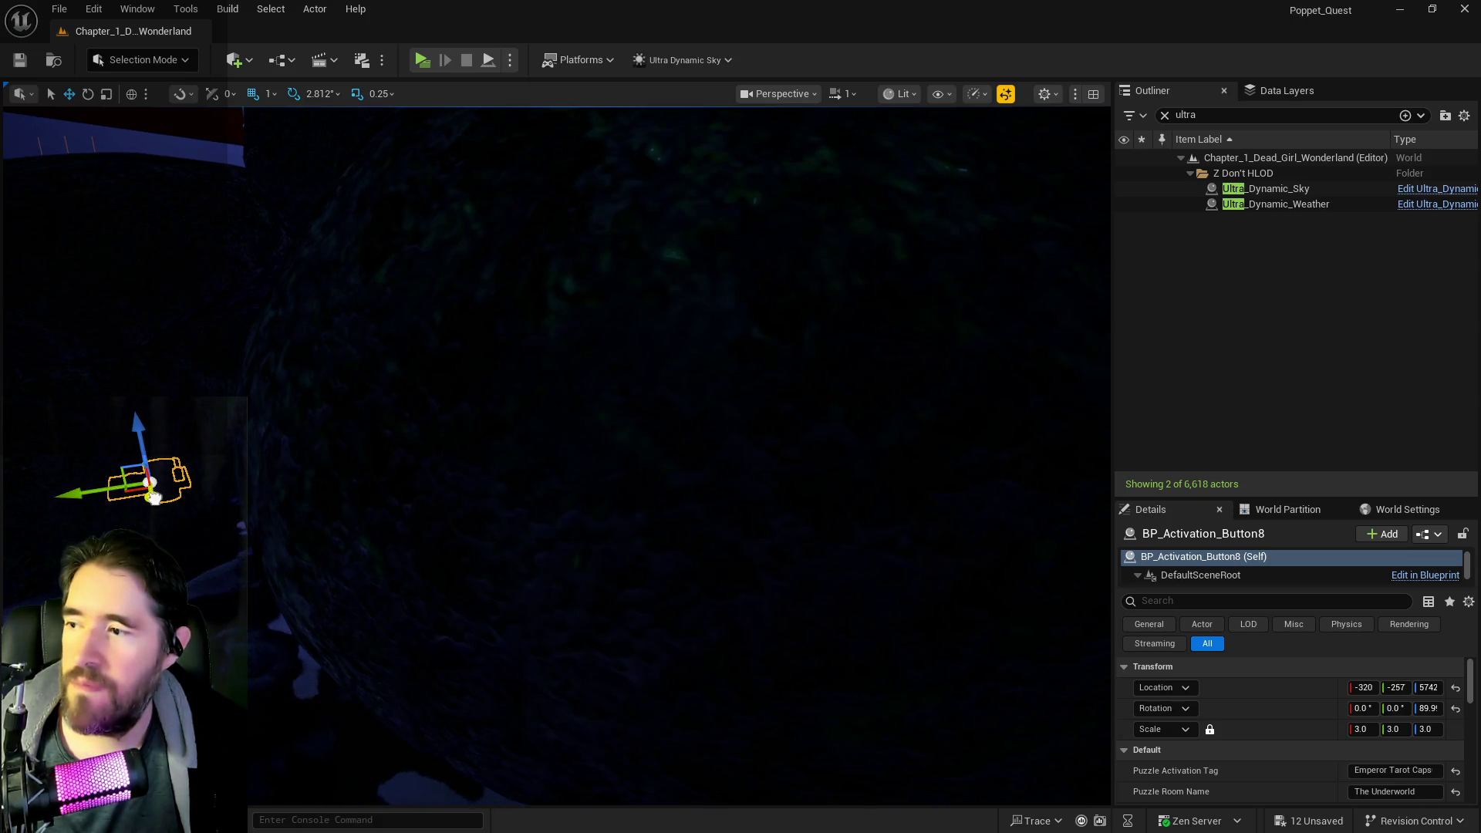
pyautogui.moveTo(233, 677); pyautogui.dragTo(237, 657)
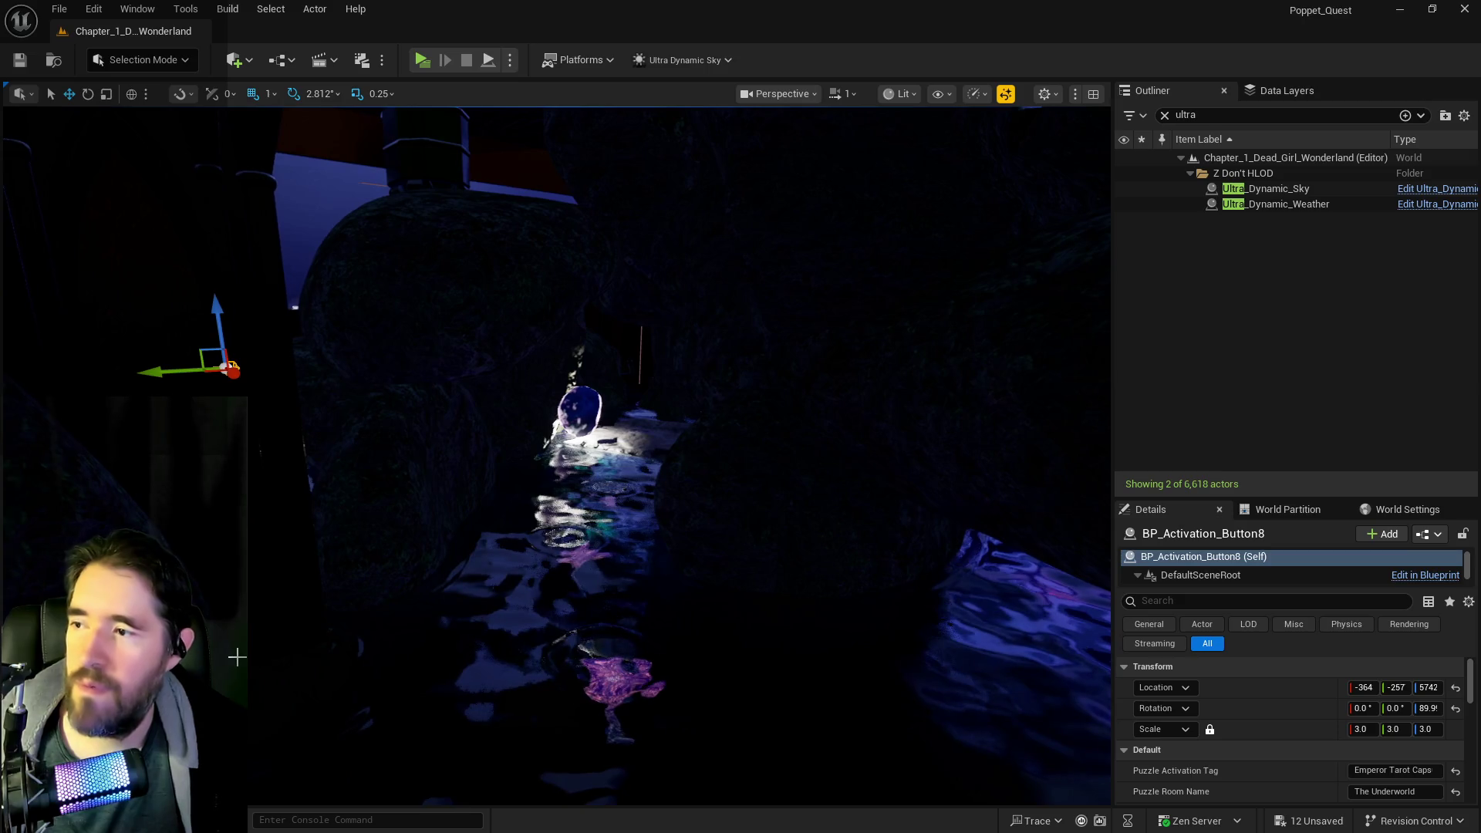
pyautogui.moveTo(350, 609); pyautogui.dragTo(350, 600)
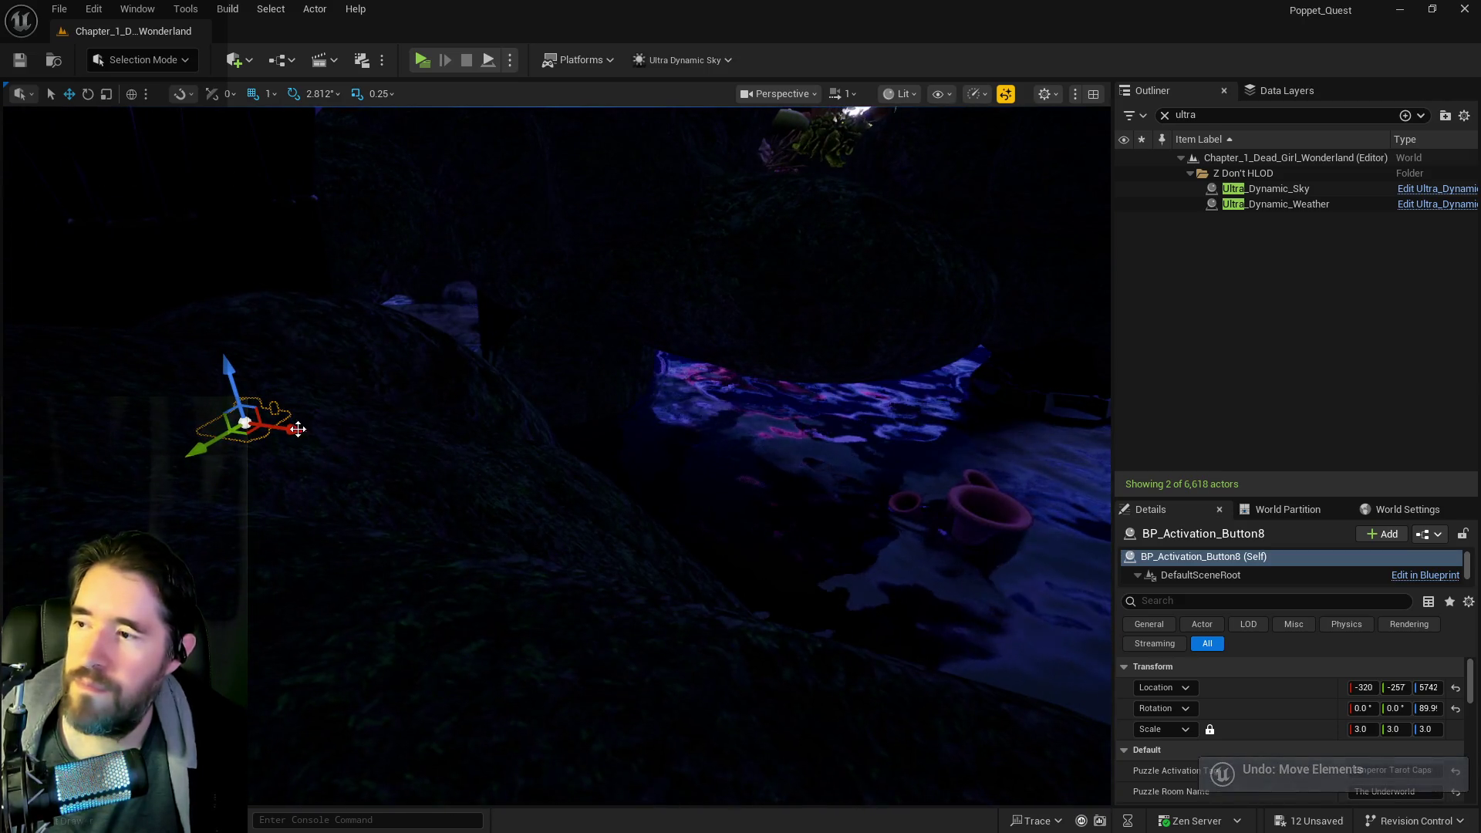
pyautogui.moveTo(1067, 607); pyautogui.dragTo(299, 424)
pyautogui.moveTo(176, 410); pyautogui.dragTo(860, 444)
pyautogui.scroll(10, 841, 438)
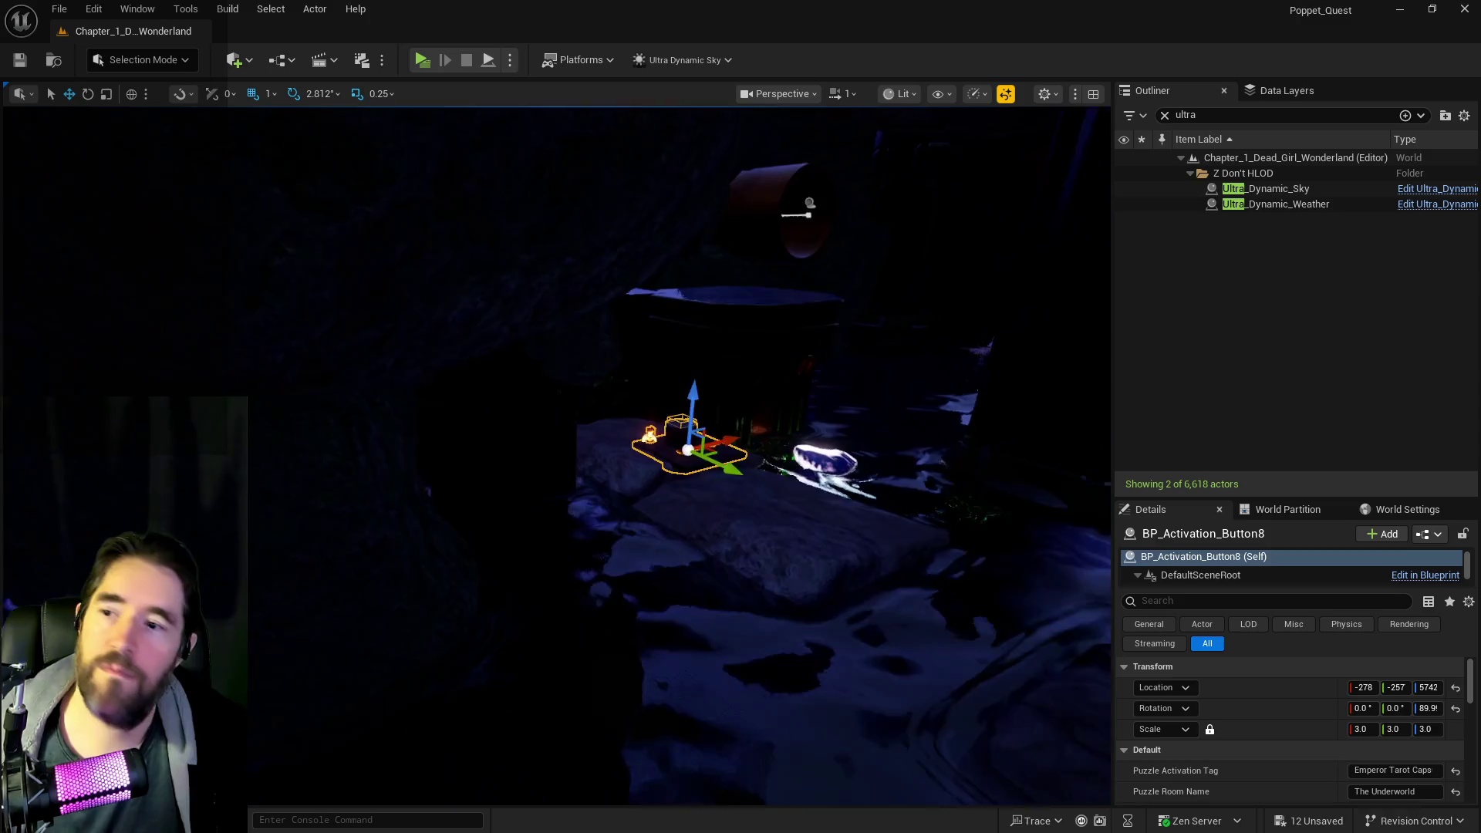
pyautogui.moveTo(937, 492)
pyautogui.mouseDown()
pyautogui.moveTo(866, 430)
pyautogui.moveTo(689, 352)
pyautogui.moveTo(666, 406)
pyautogui.moveTo(623, 376)
pyautogui.mouseUp()
pyautogui.moveTo(673, 417); pyautogui.dragTo(557, 335)
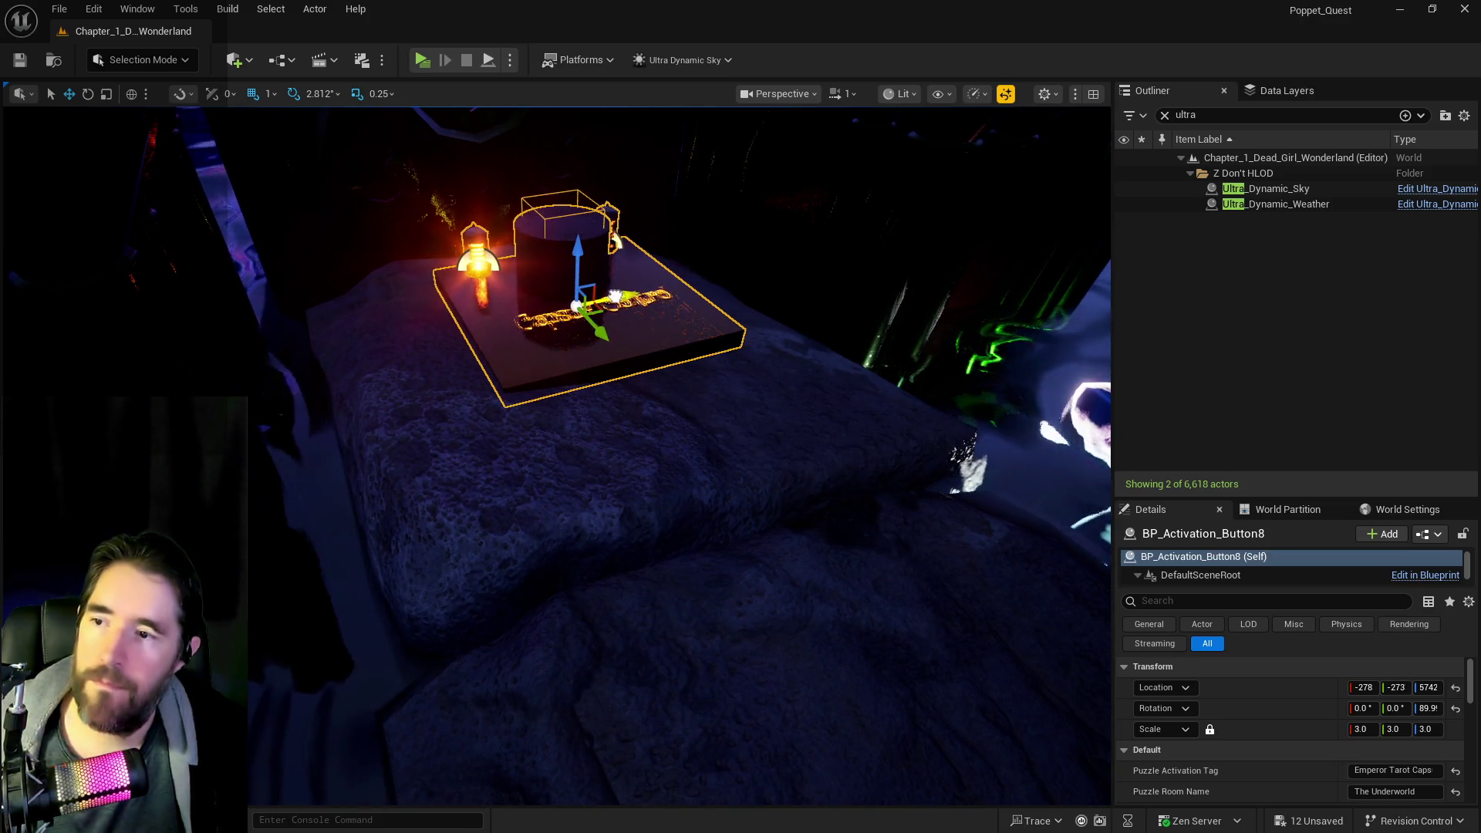
pyautogui.click(612, 296)
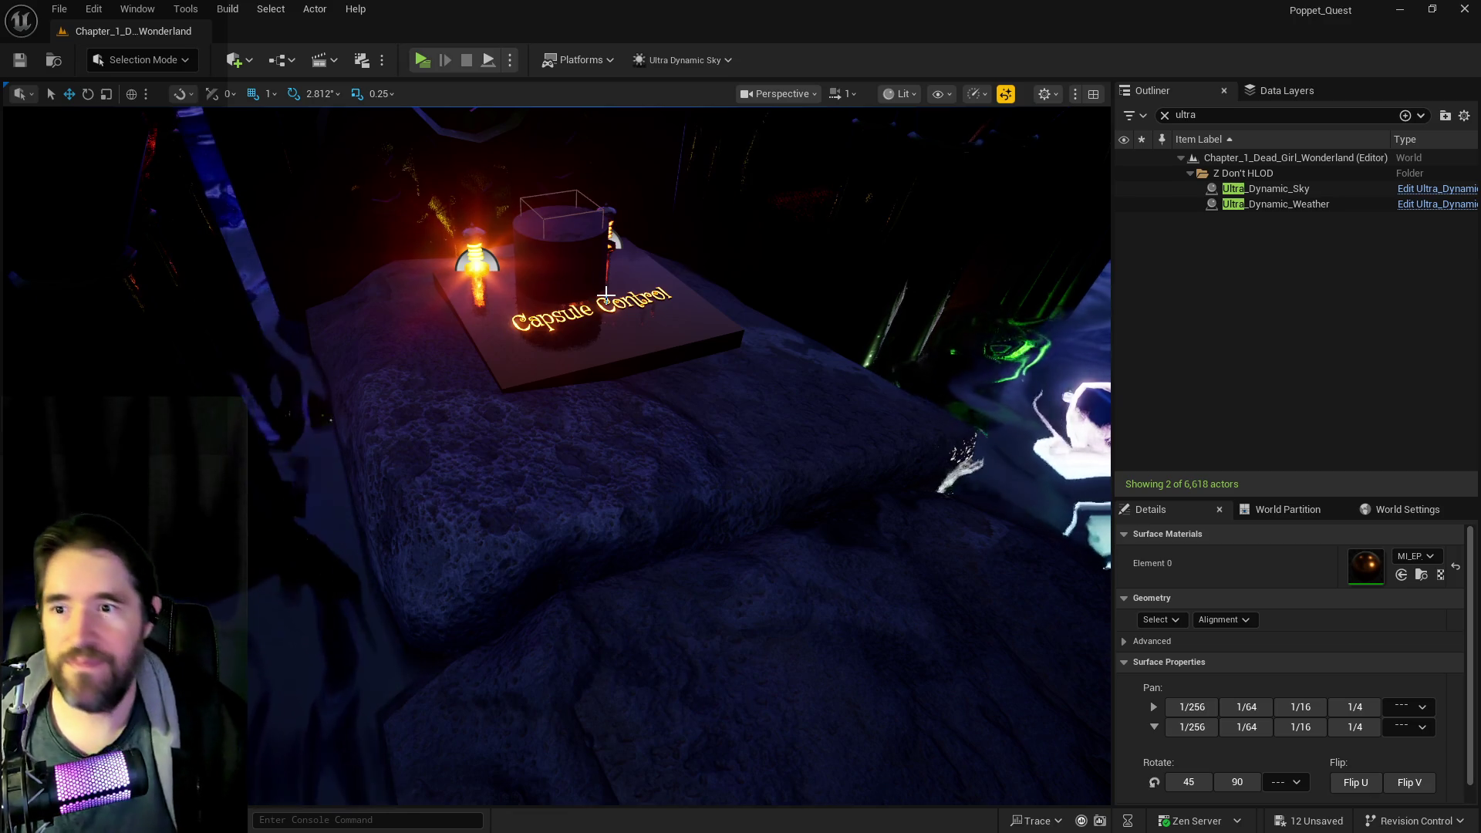
pyautogui.moveTo(1007, 707); pyautogui.dragTo(772, 663)
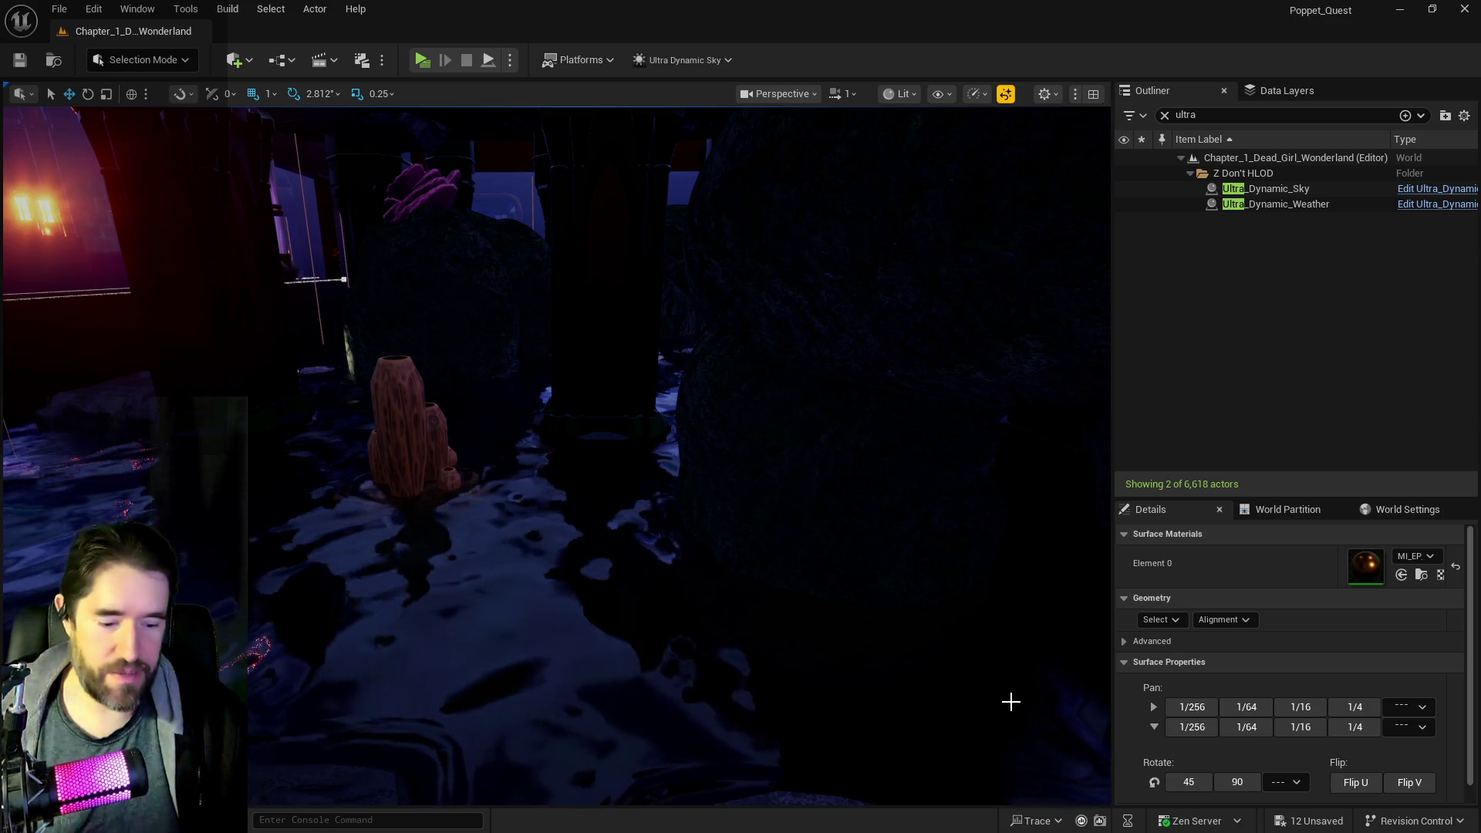
pyautogui.moveTo(1013, 767)
pyautogui.mouseDown()
pyautogui.moveTo(594, 674)
pyautogui.moveTo(706, 674)
pyautogui.mouseUp()
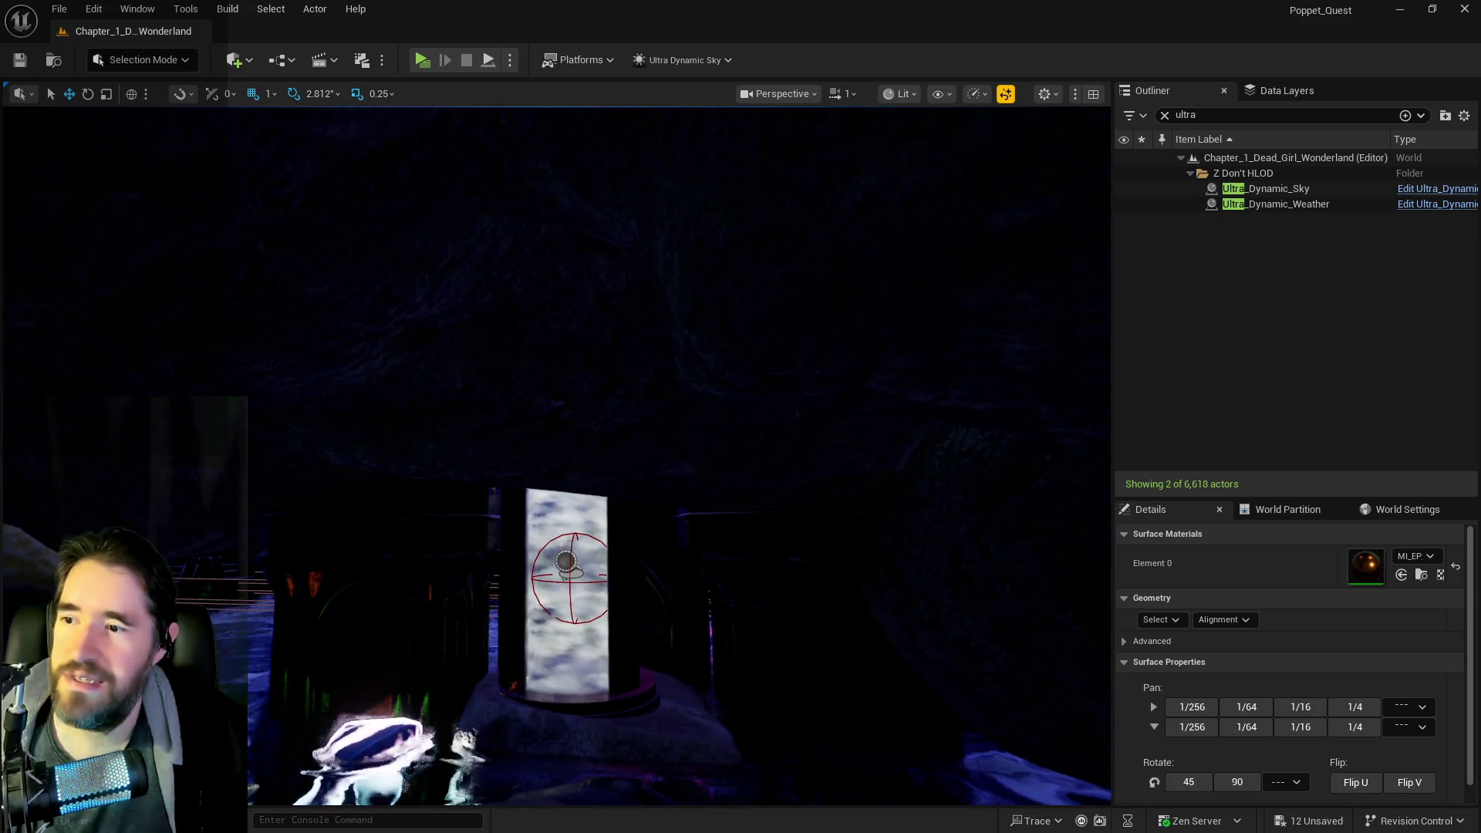
# - Lower SM_Rock200, then reposition the mushroom lights and coral SM_Coral_4 to -330, -365, 6179
pyautogui.click(581, 523)
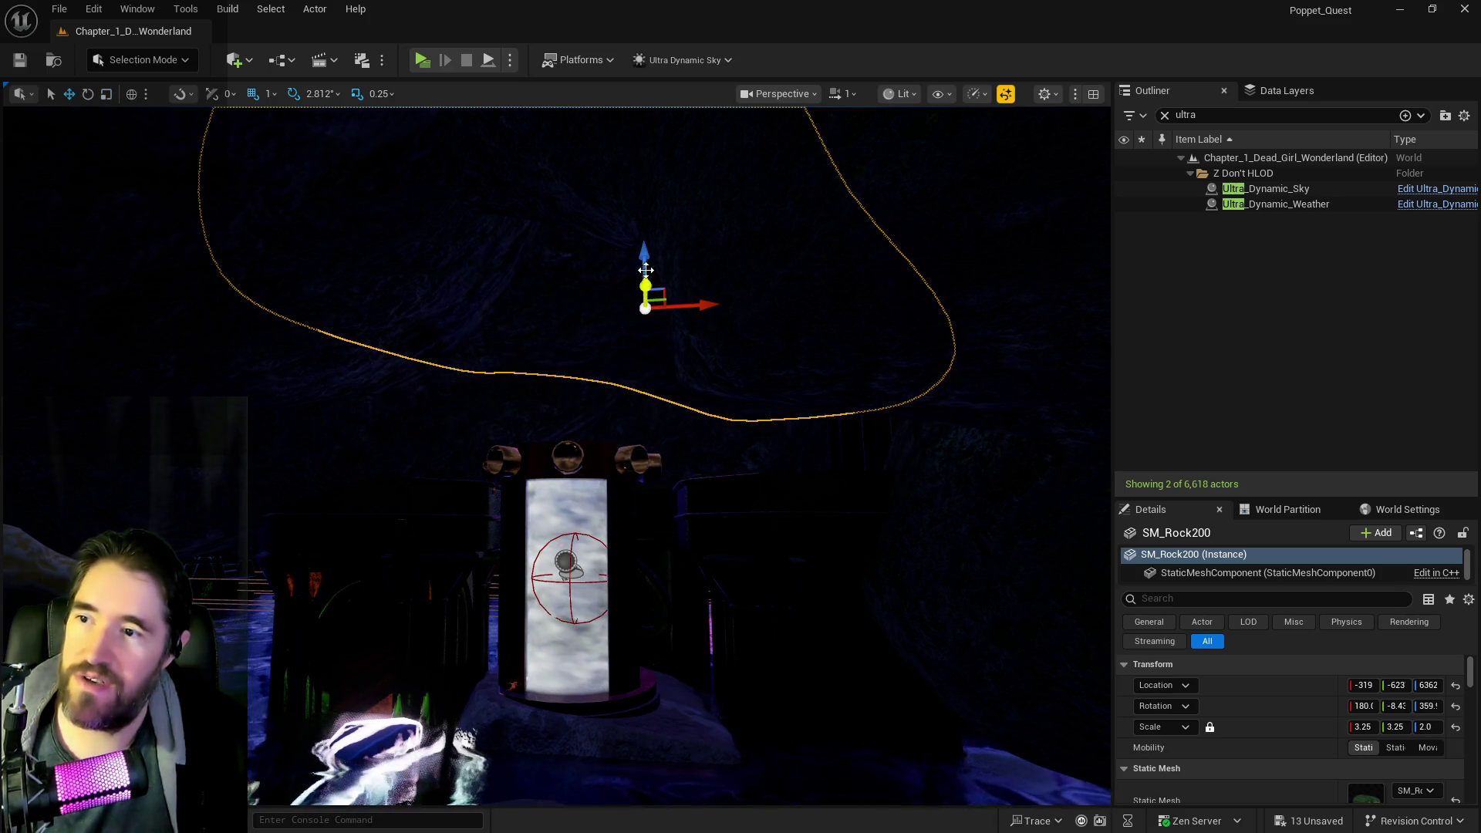
pyautogui.press('f')
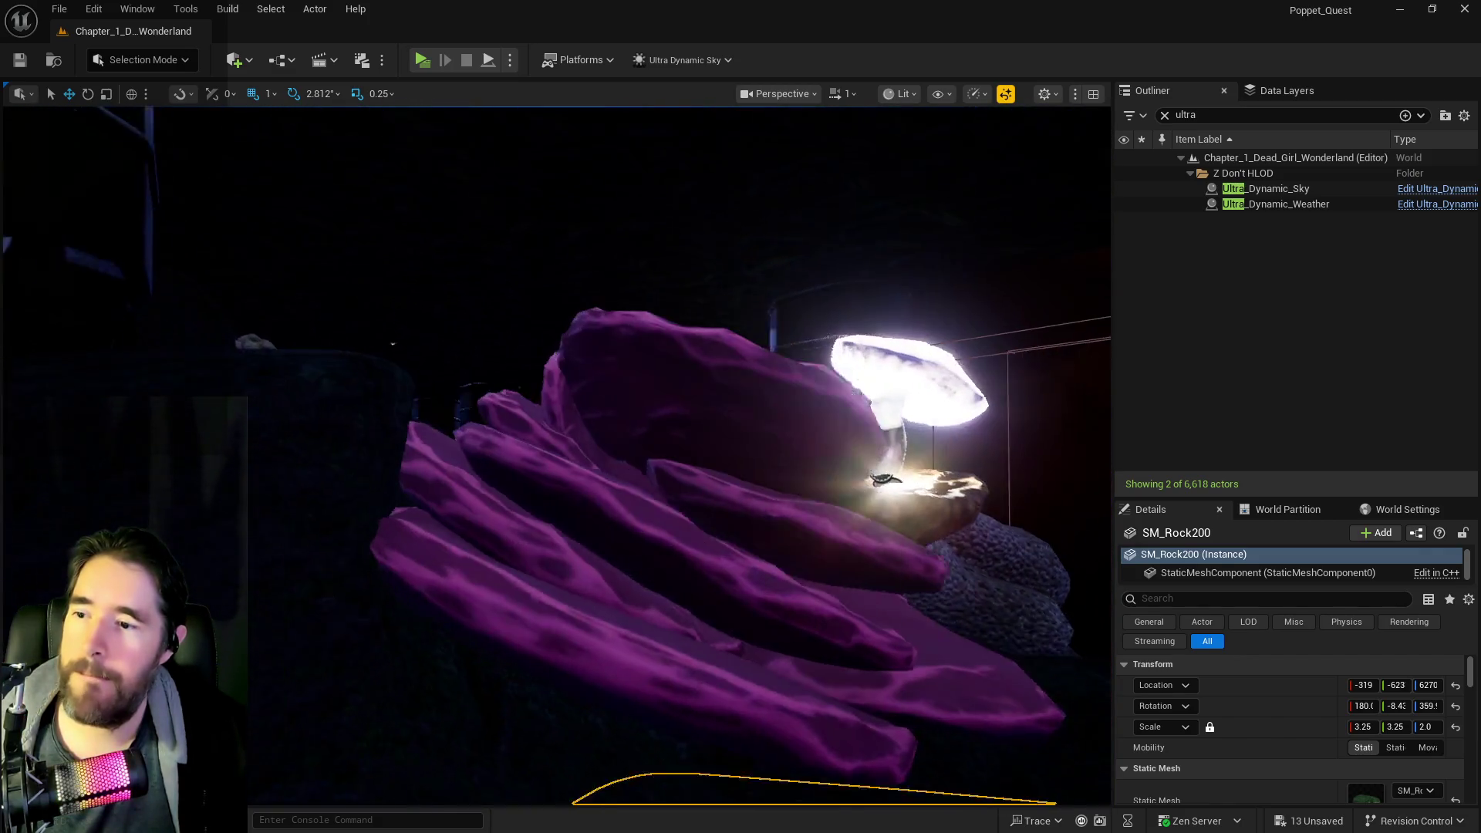
pyautogui.click(692, 376)
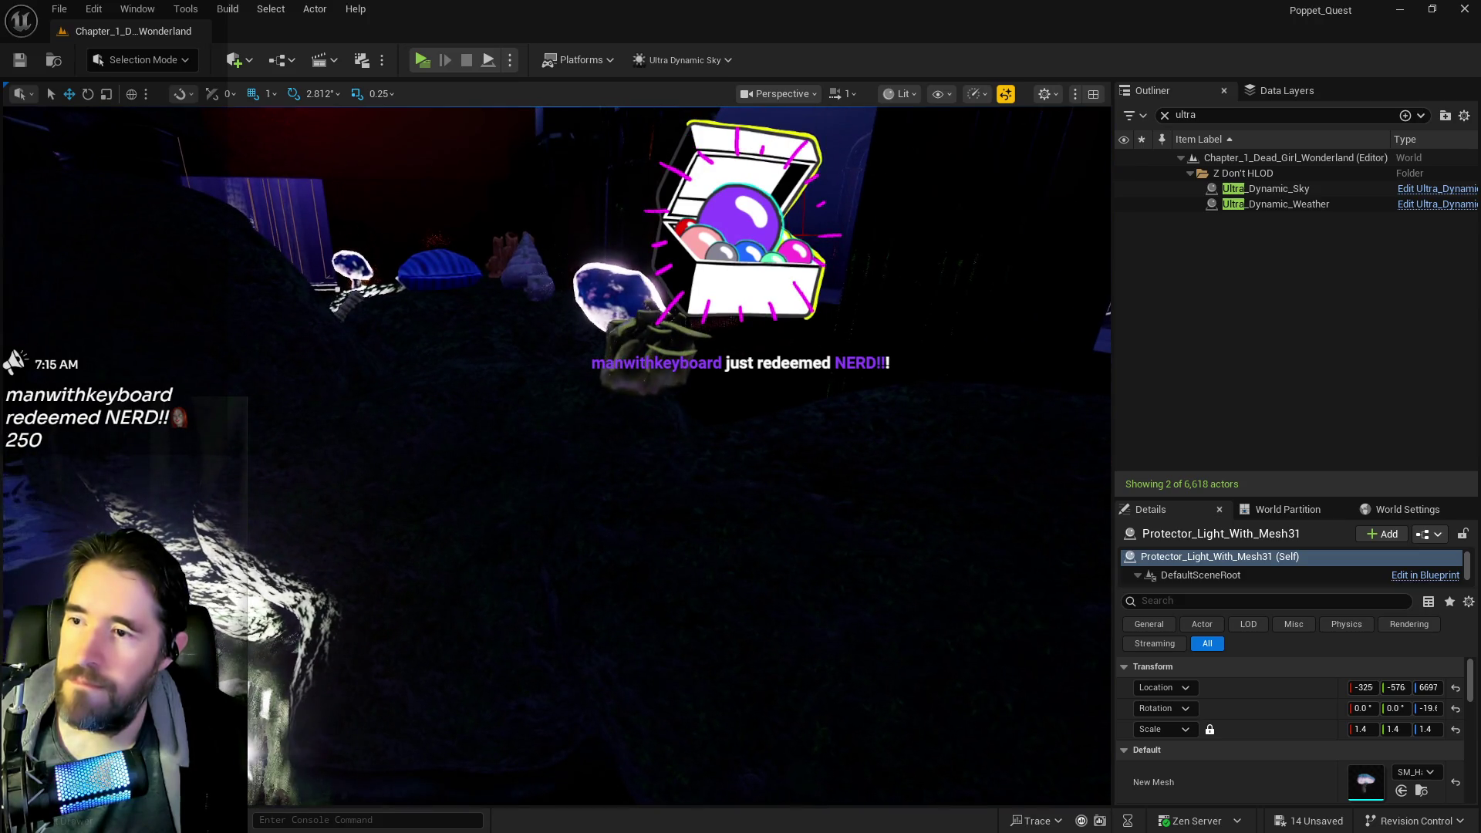
pyautogui.click(634, 329)
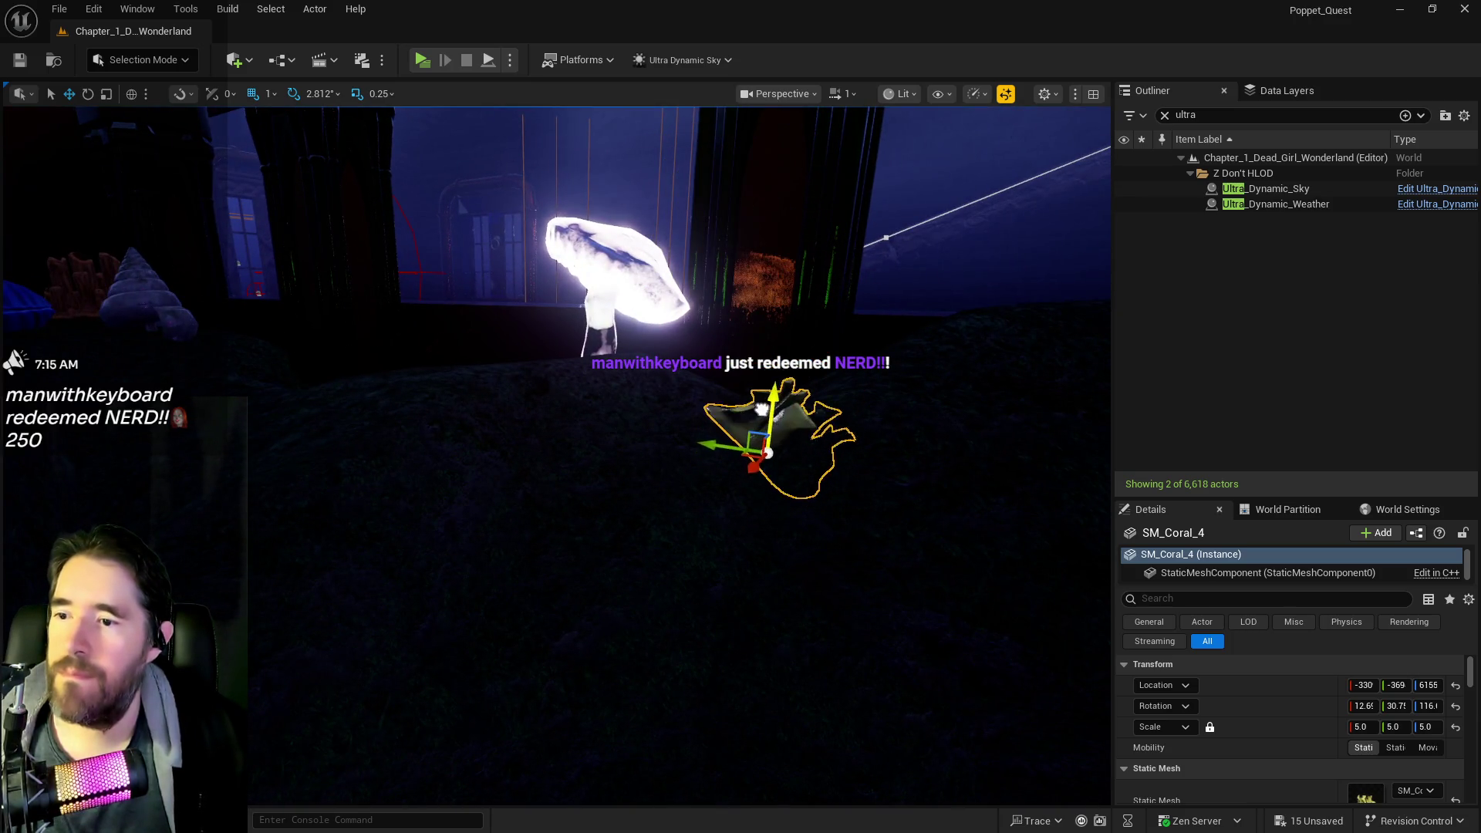
pyautogui.click(602, 302)
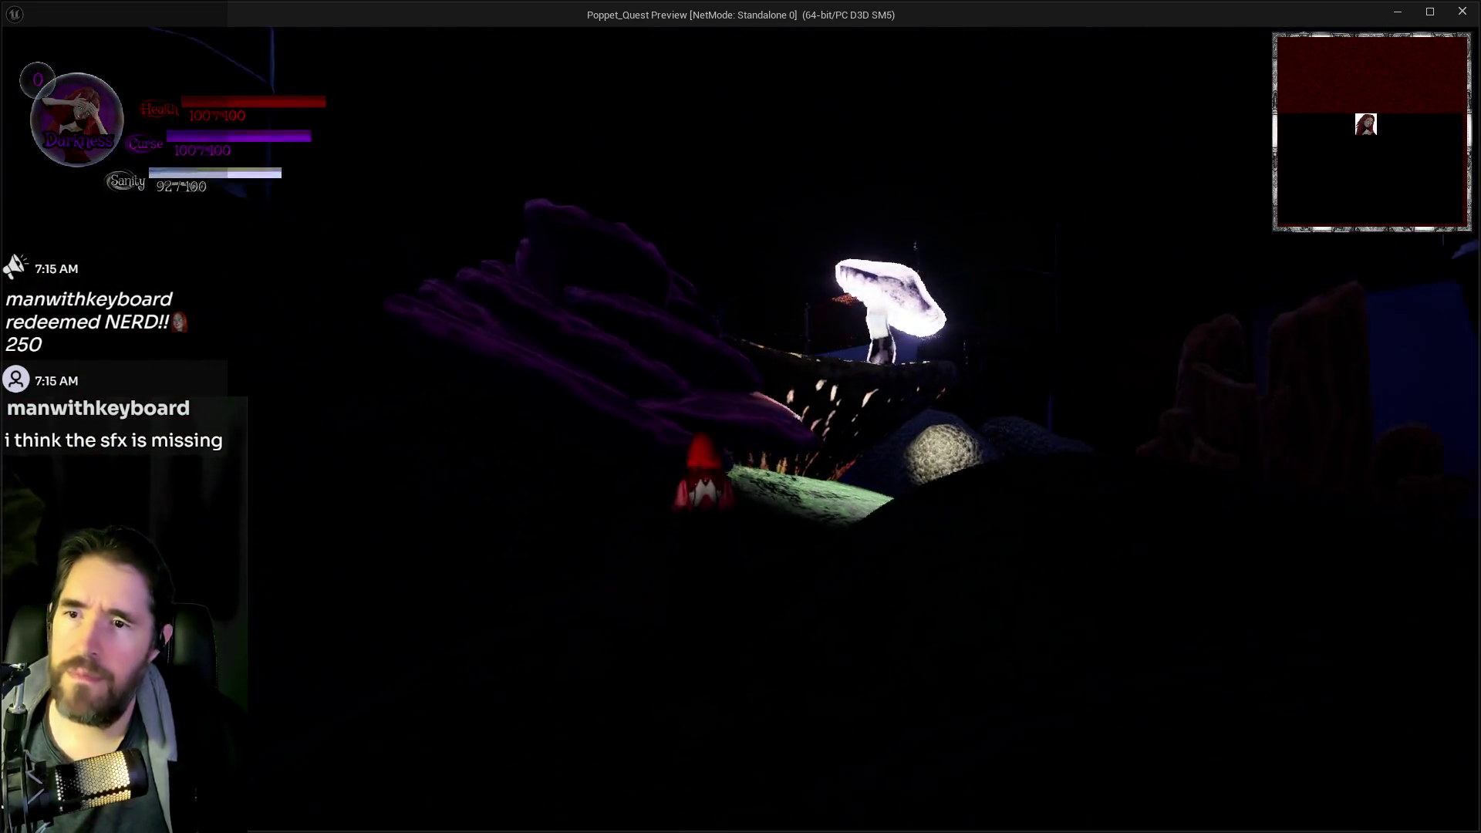
# - Open and close the inventory with Tab during the standalone playtest, then bring up the pause menu
pyautogui.press('Tab')
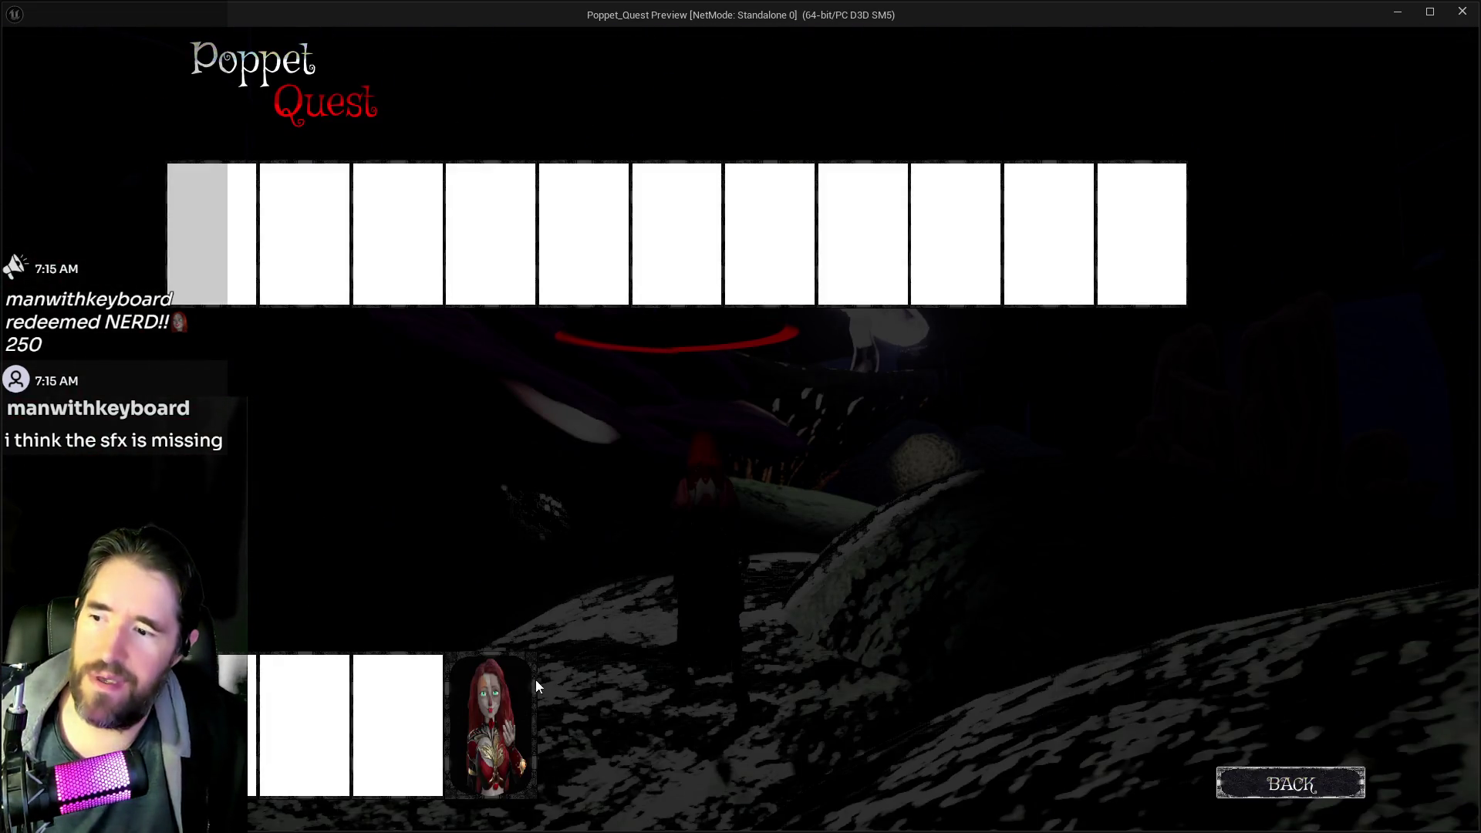
pyautogui.click(511, 698)
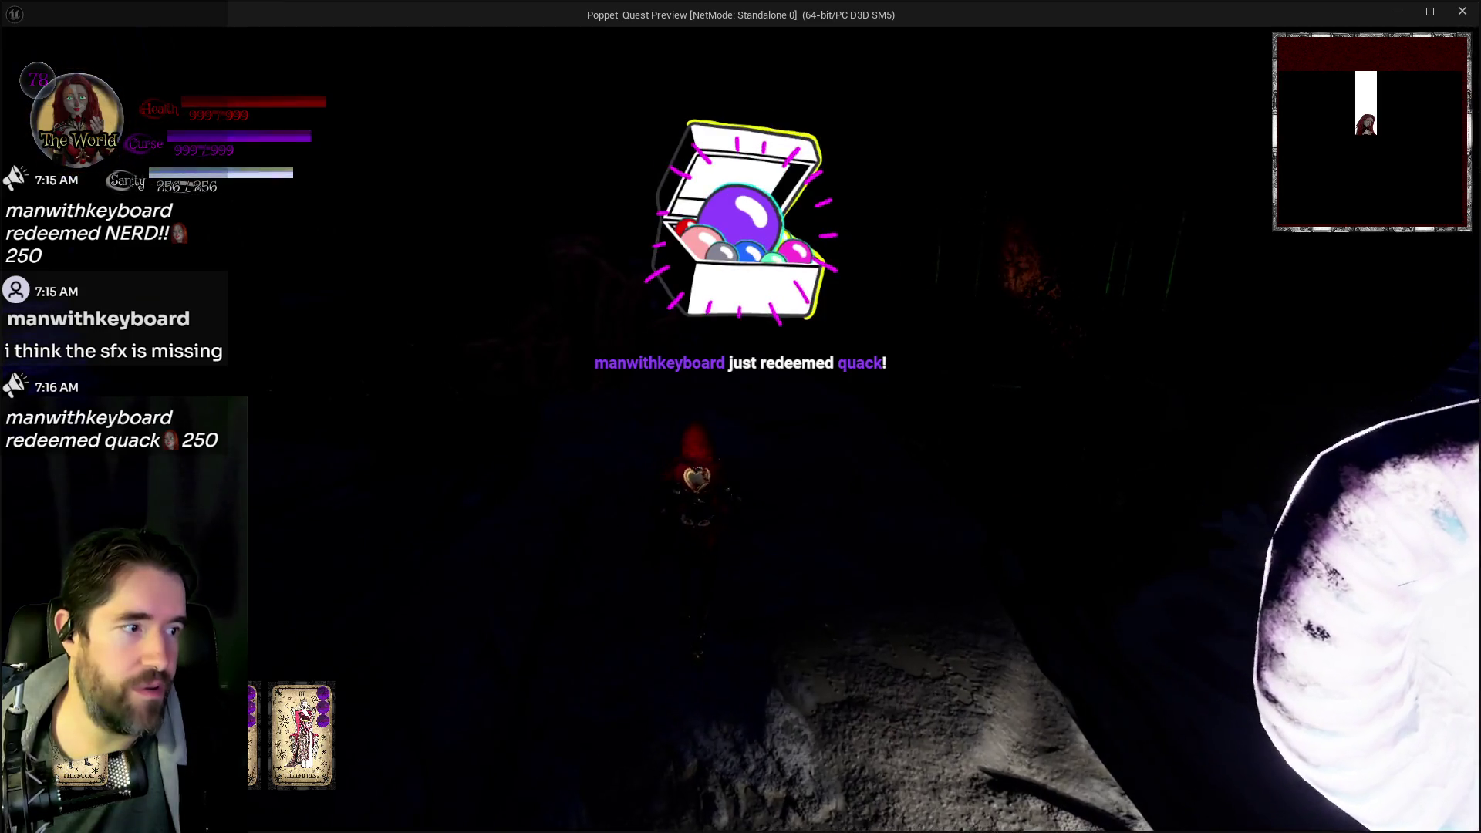
pyautogui.press('Escape')
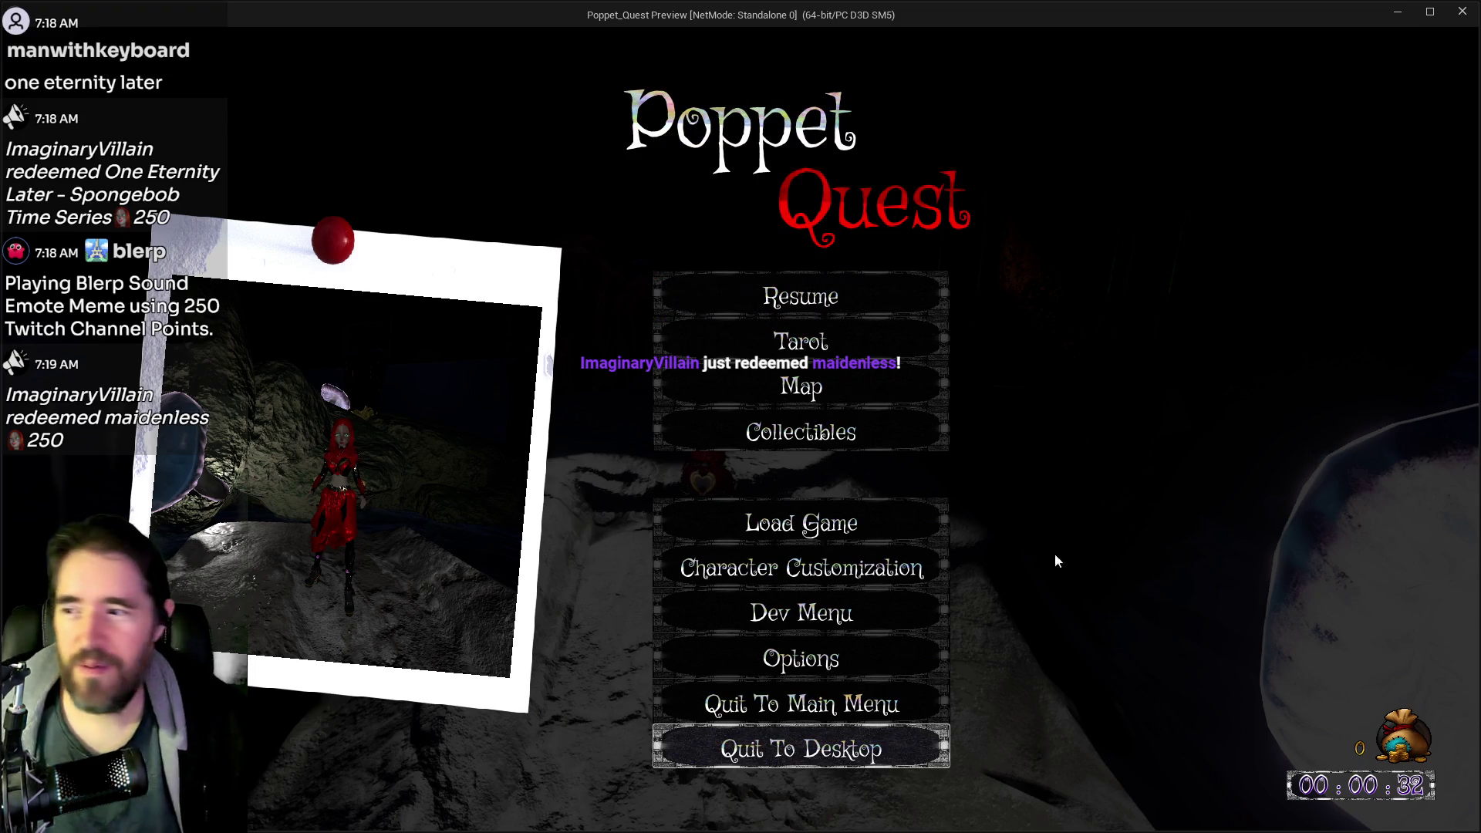
# - Resume play, walk through the white portal past the glowing crystal, then trigger the attack
pyautogui.click(868, 294)
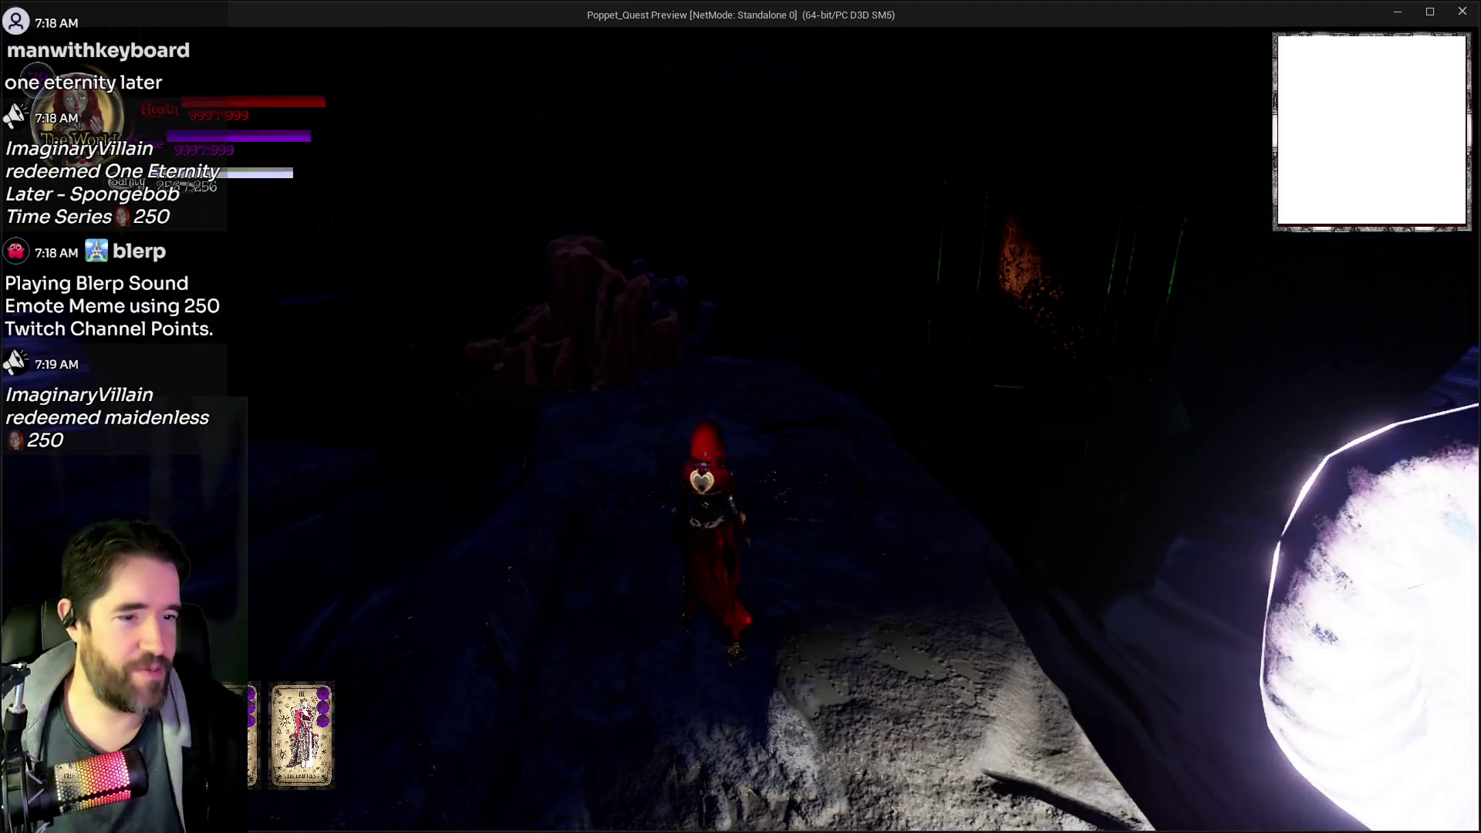
pyautogui.press('w')
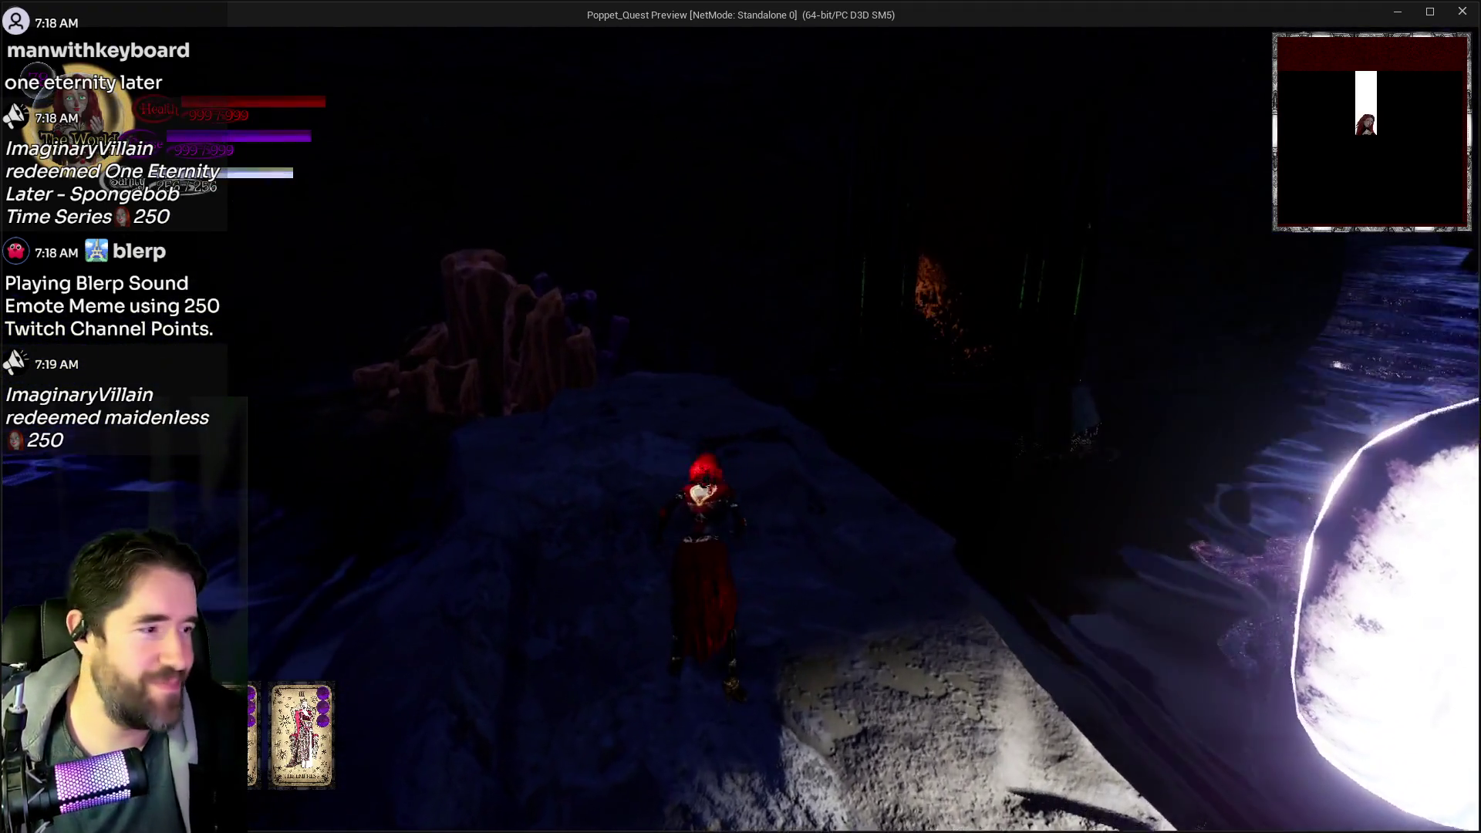
pyautogui.press('w')
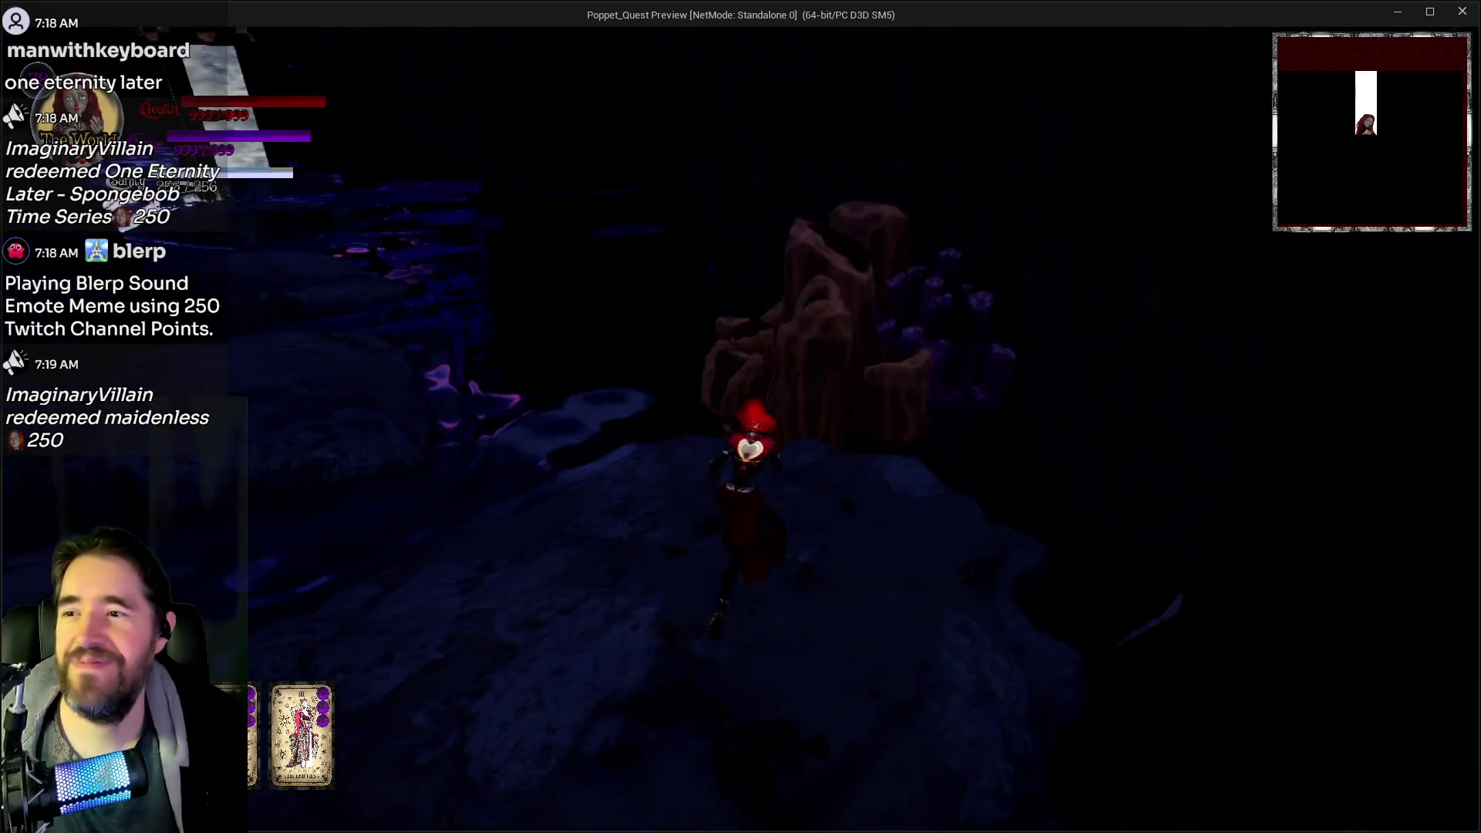
pyautogui.press('w')
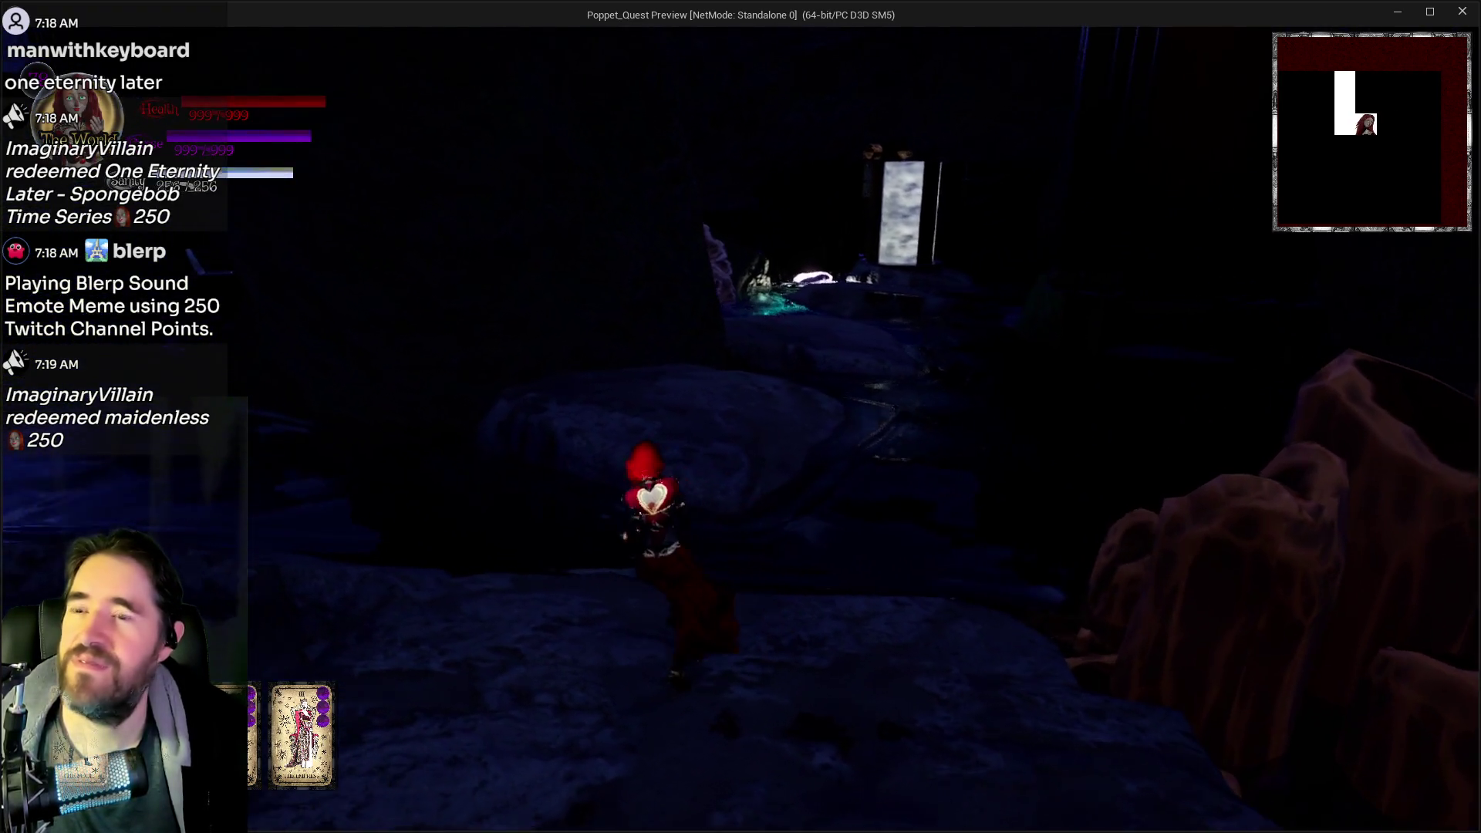
pyautogui.press('w')
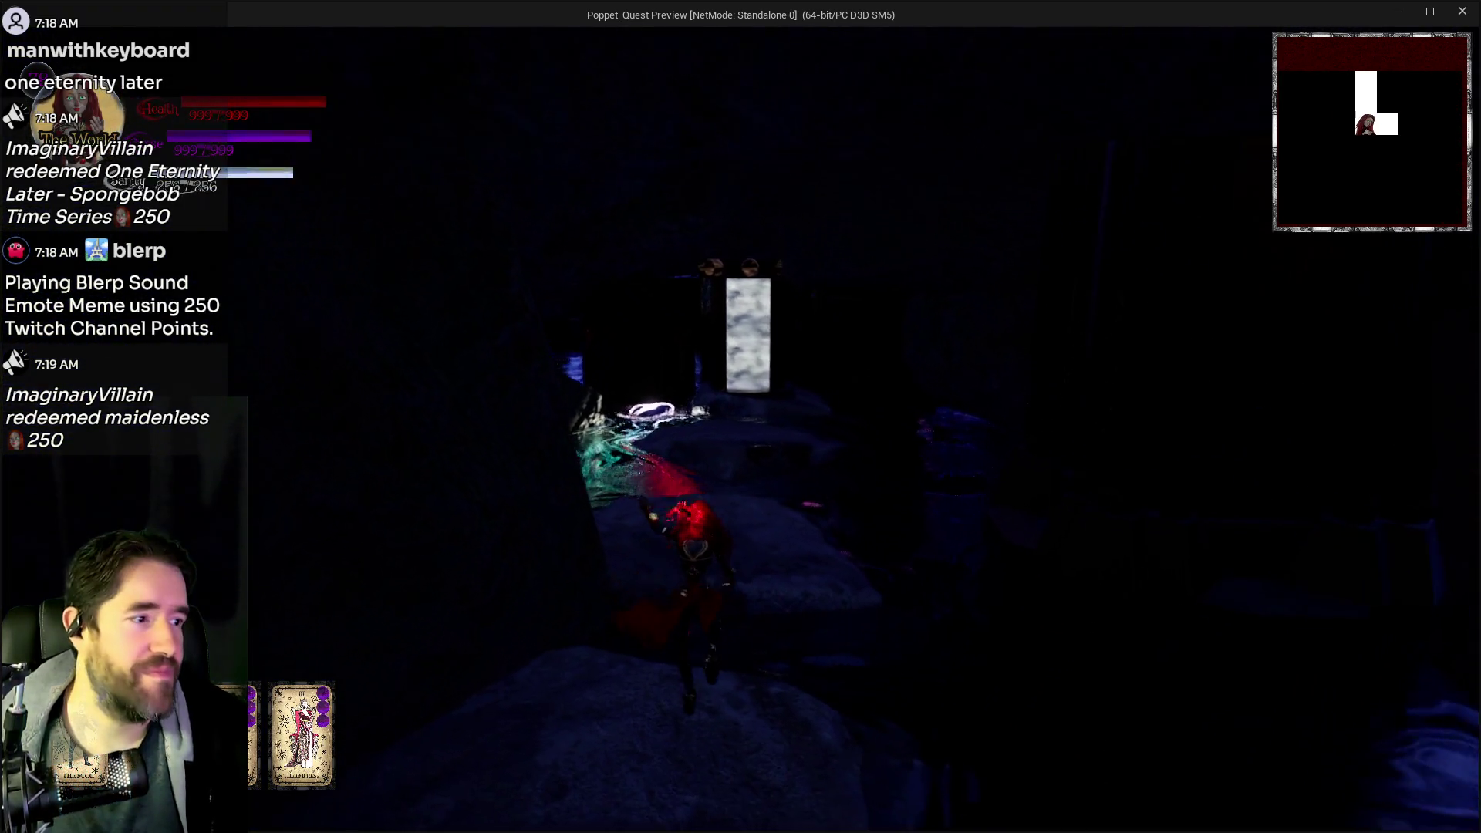
pyautogui.press('w')
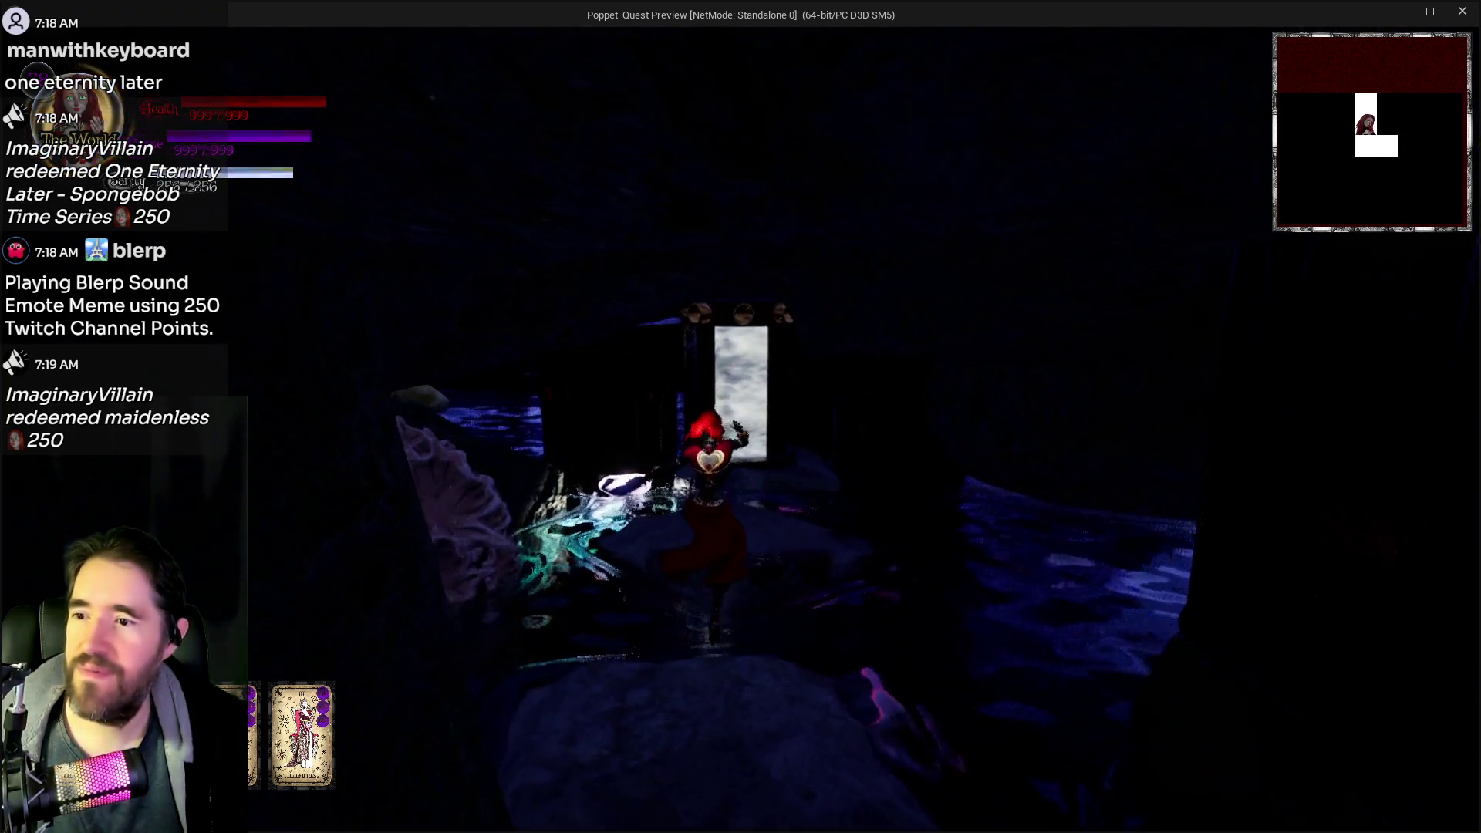
pyautogui.press('w')
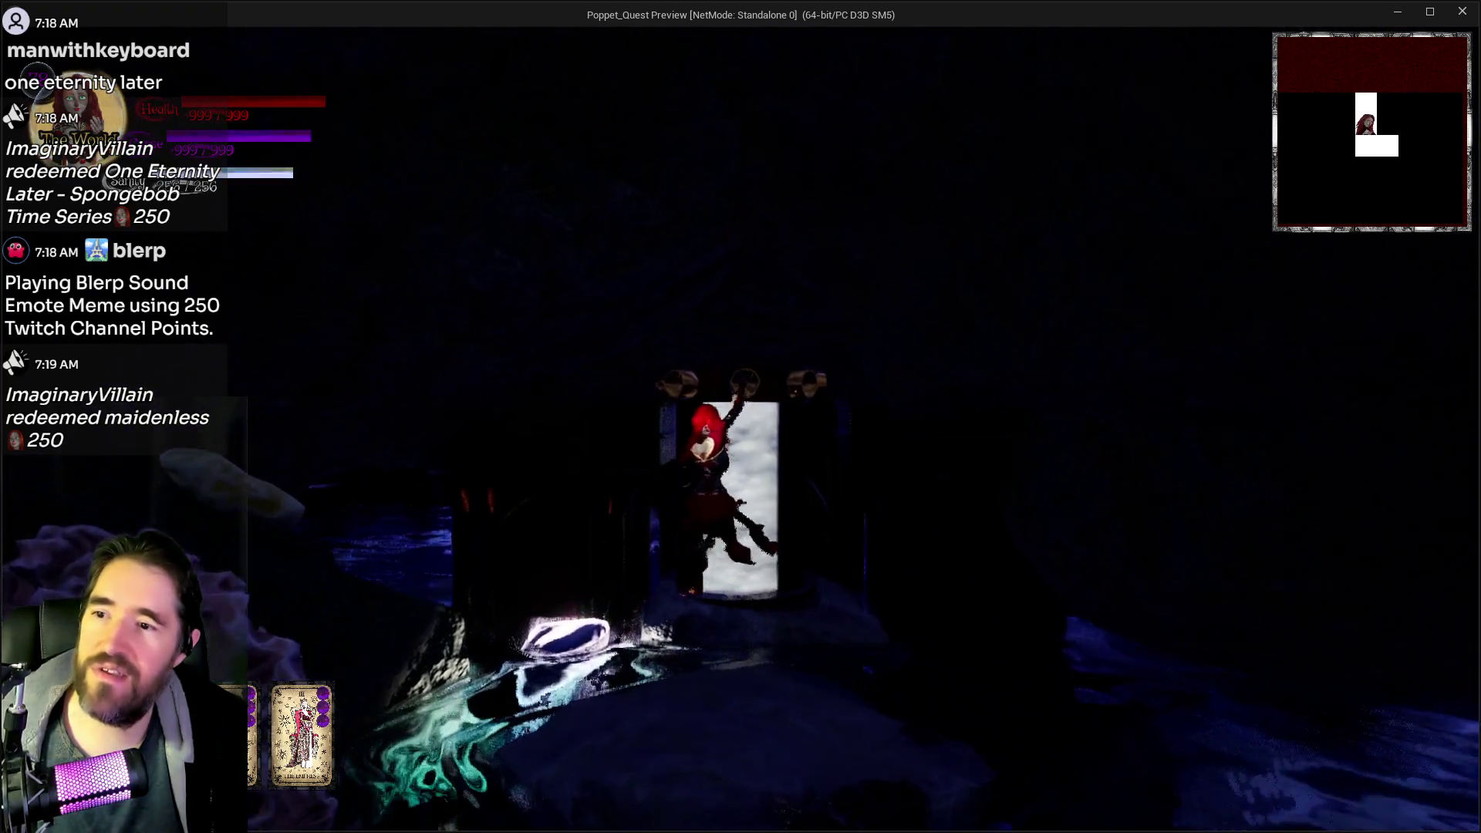
pyautogui.press('w')
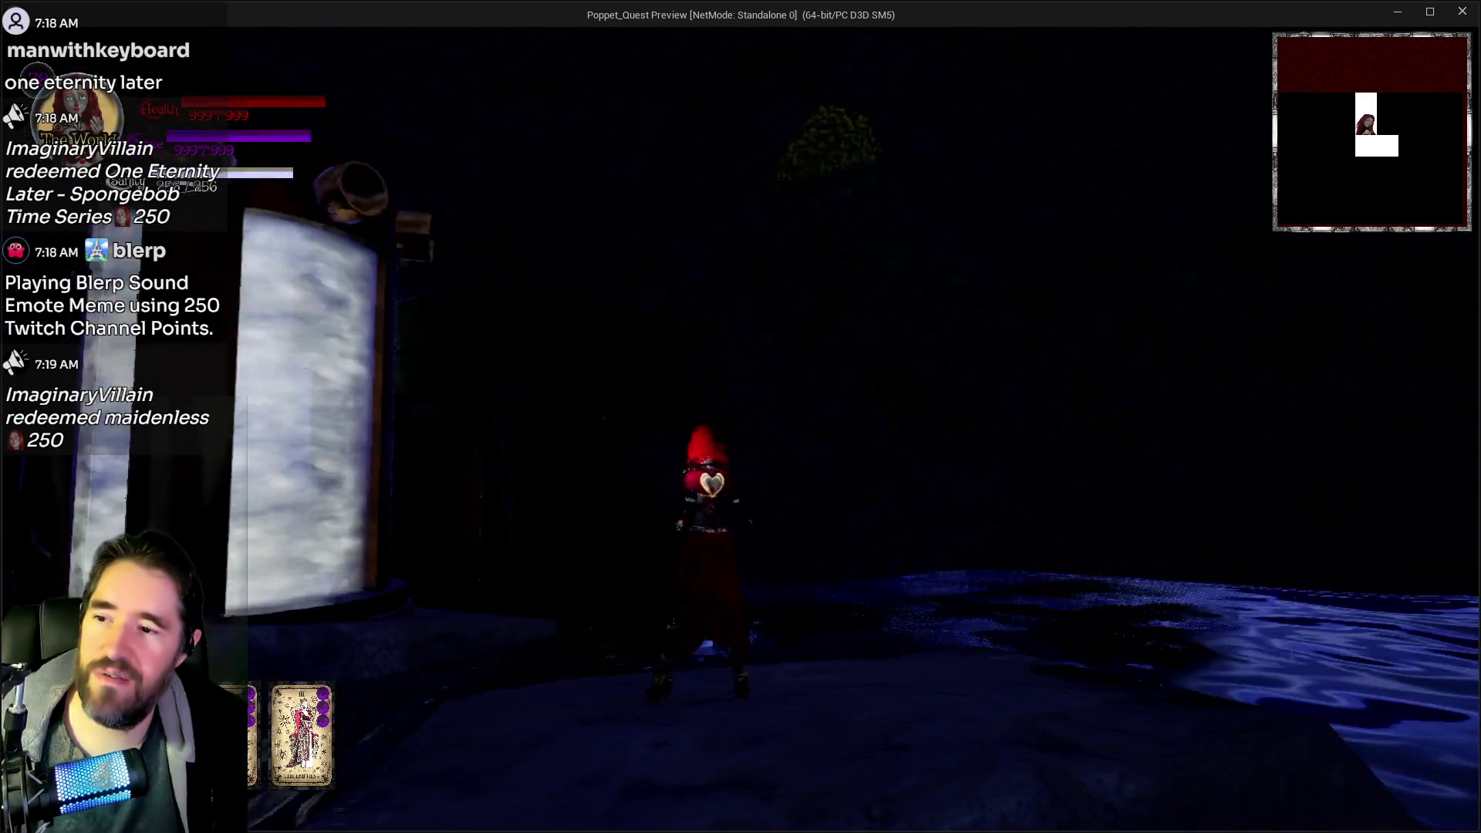
pyautogui.press('w')
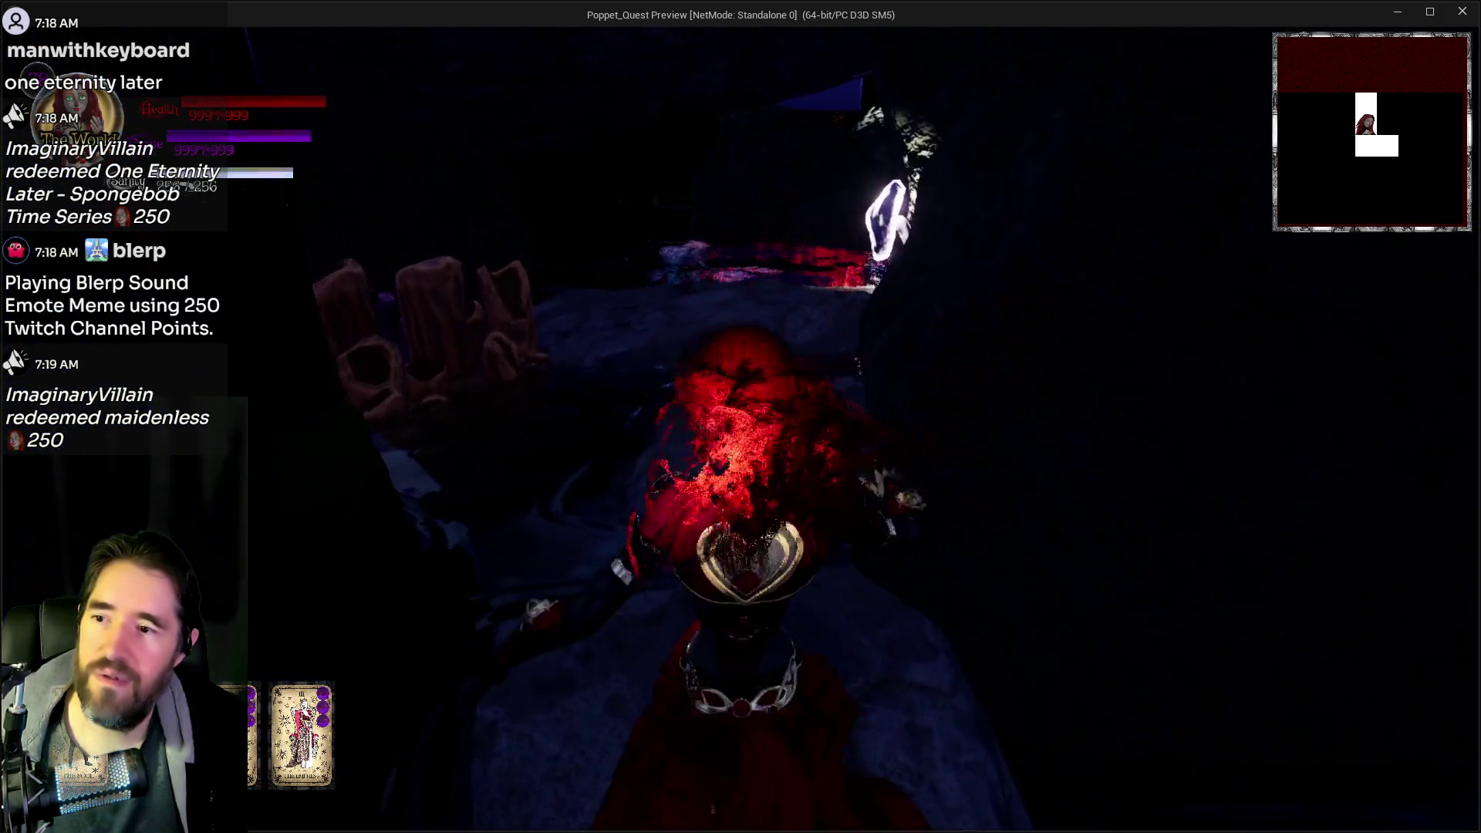
pyautogui.press('w')
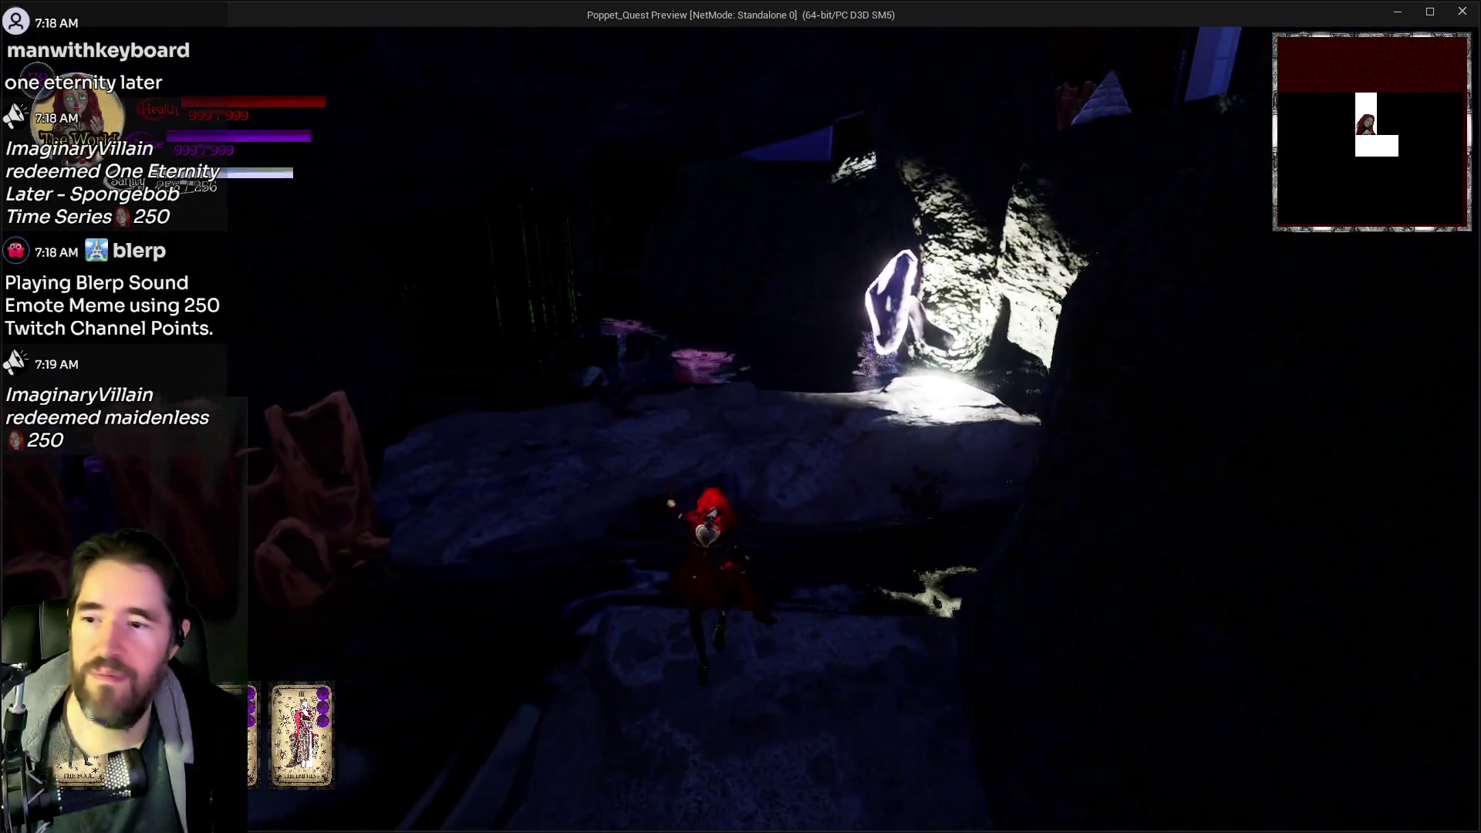
pyautogui.press('w')
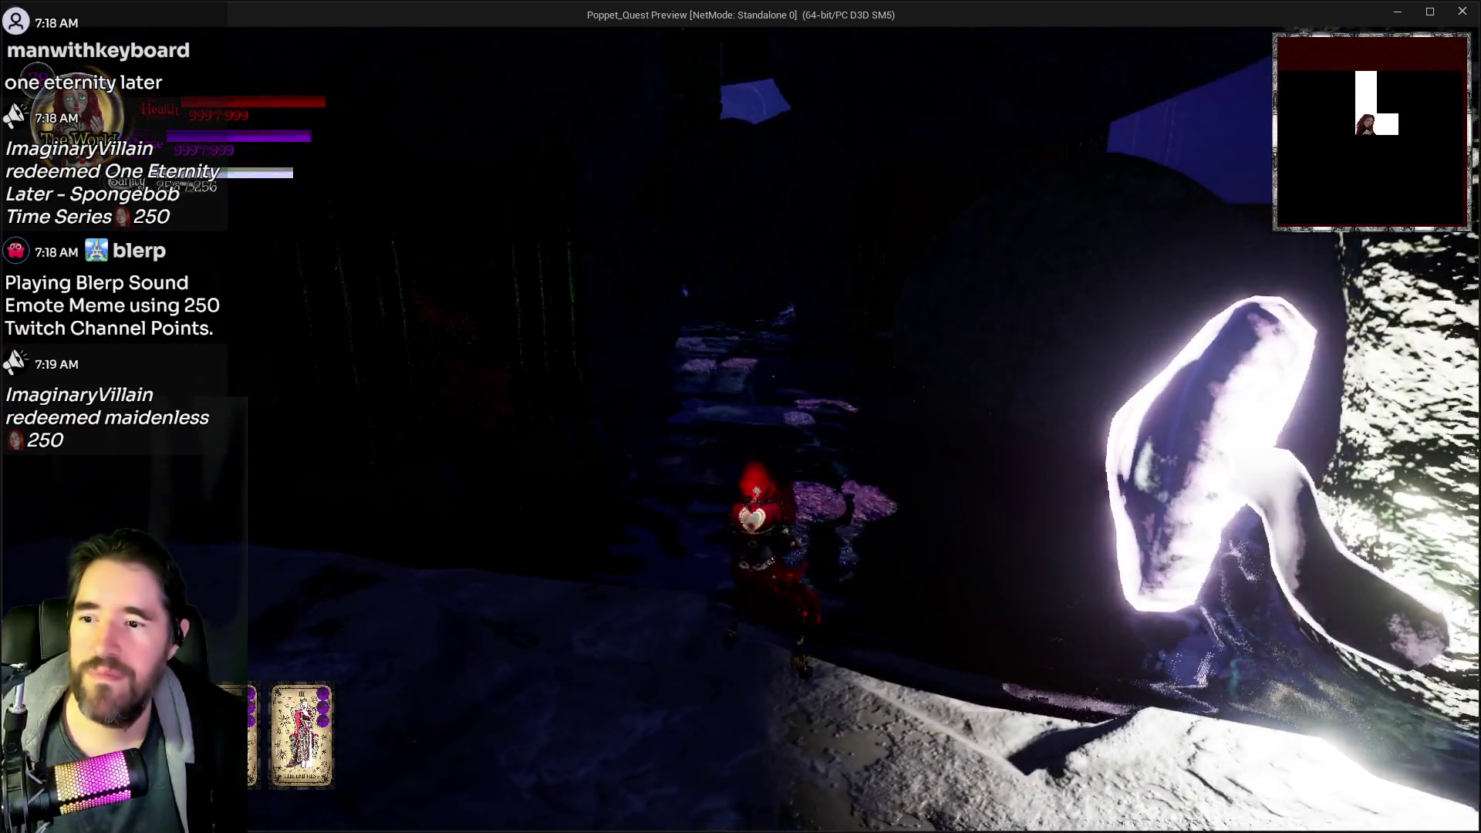
pyautogui.press('s')
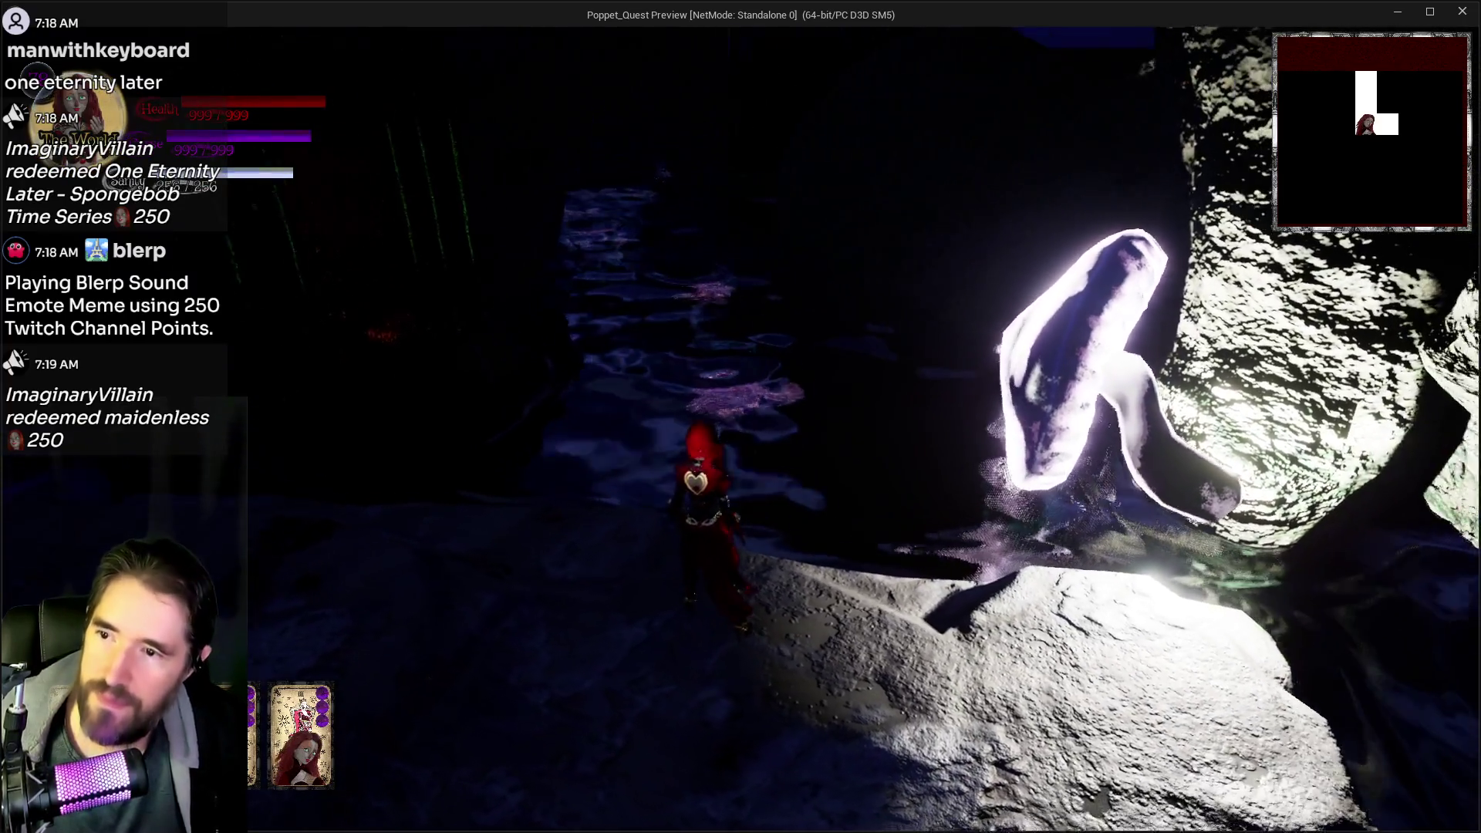
pyautogui.press('1')
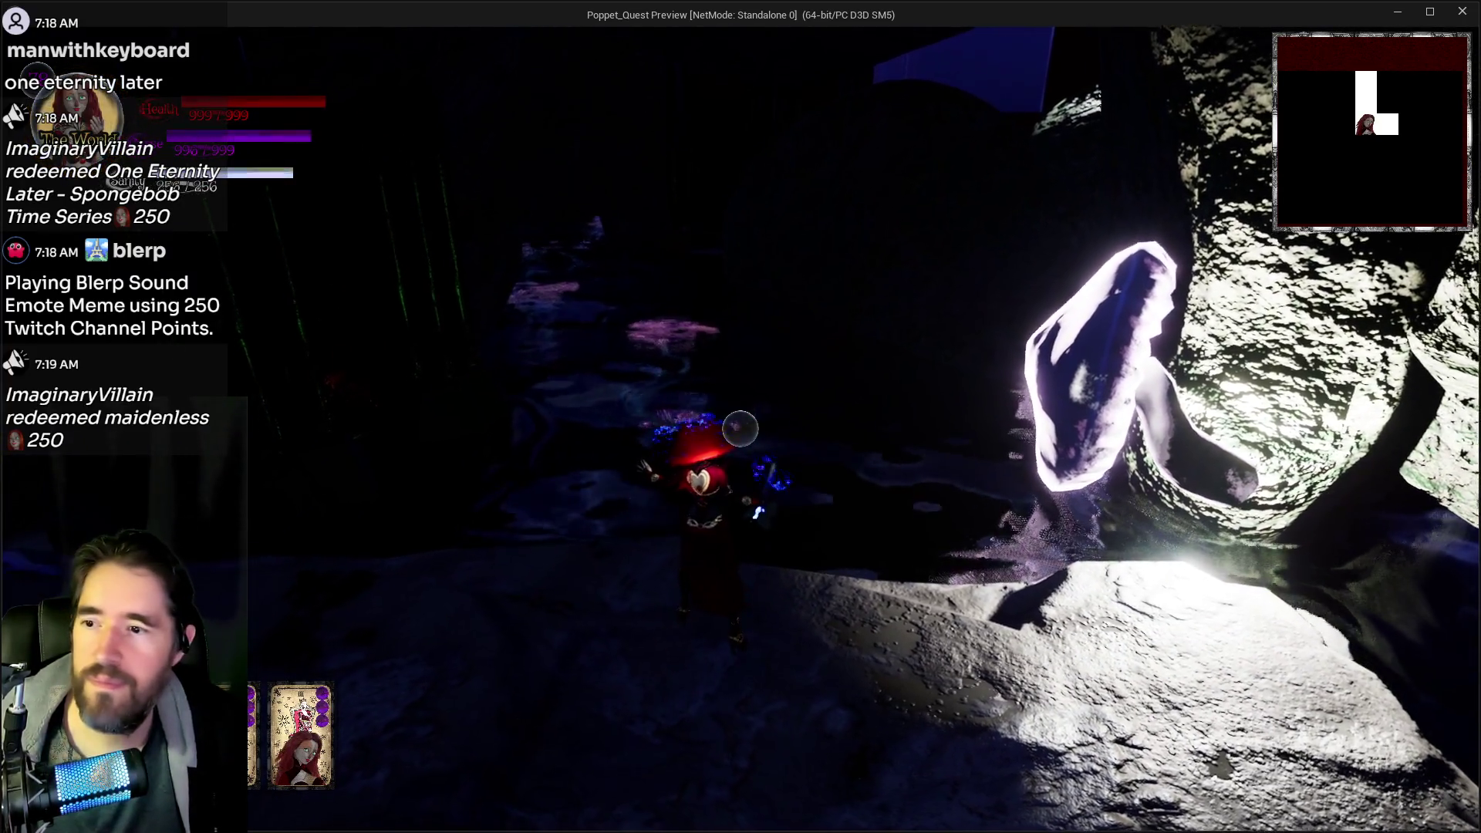
# - Climb onto the glowing purple pillar, then end the playtest and return to the editor
pyautogui.press('w')
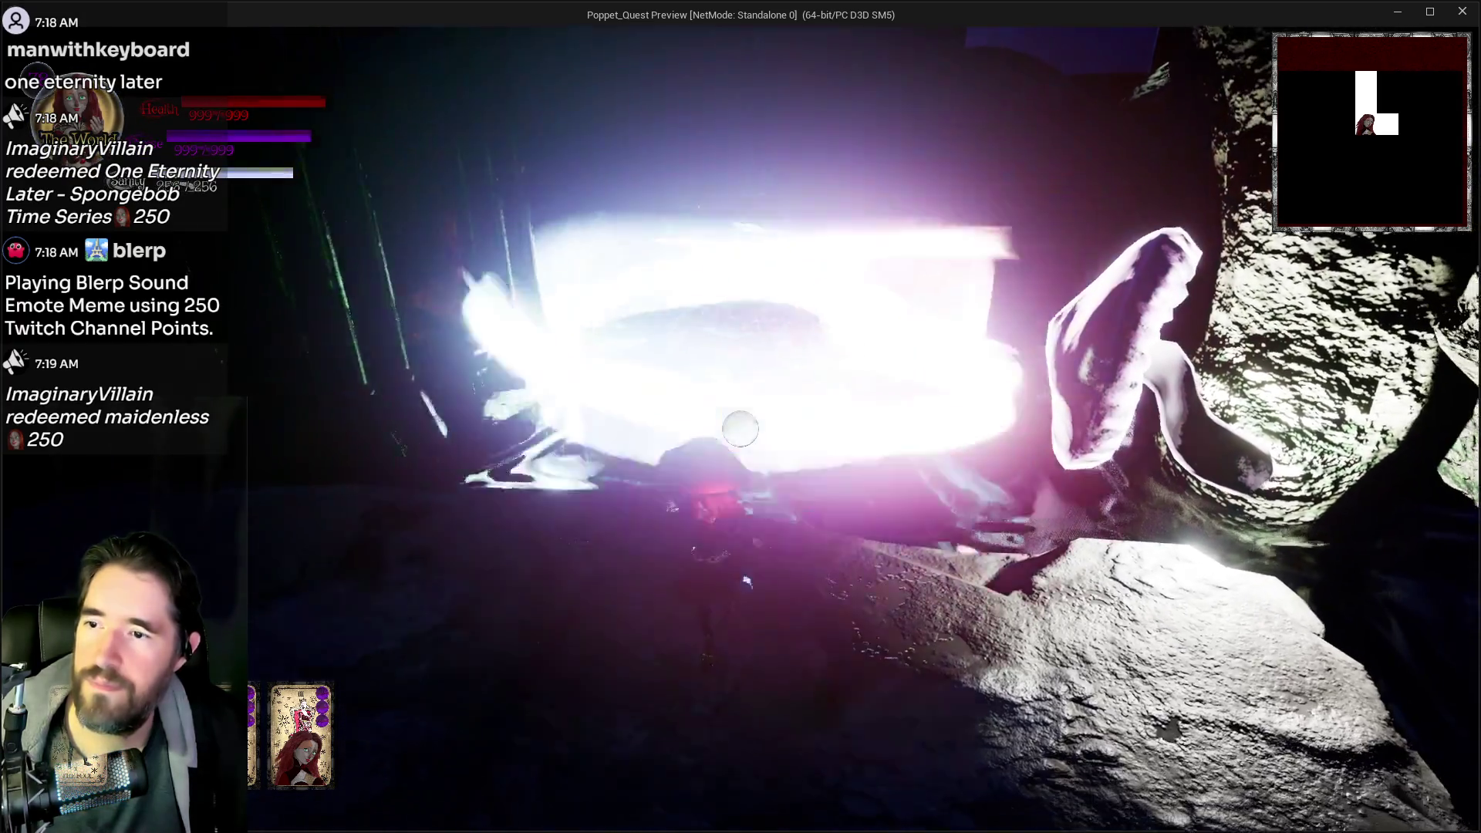
pyautogui.press('space')
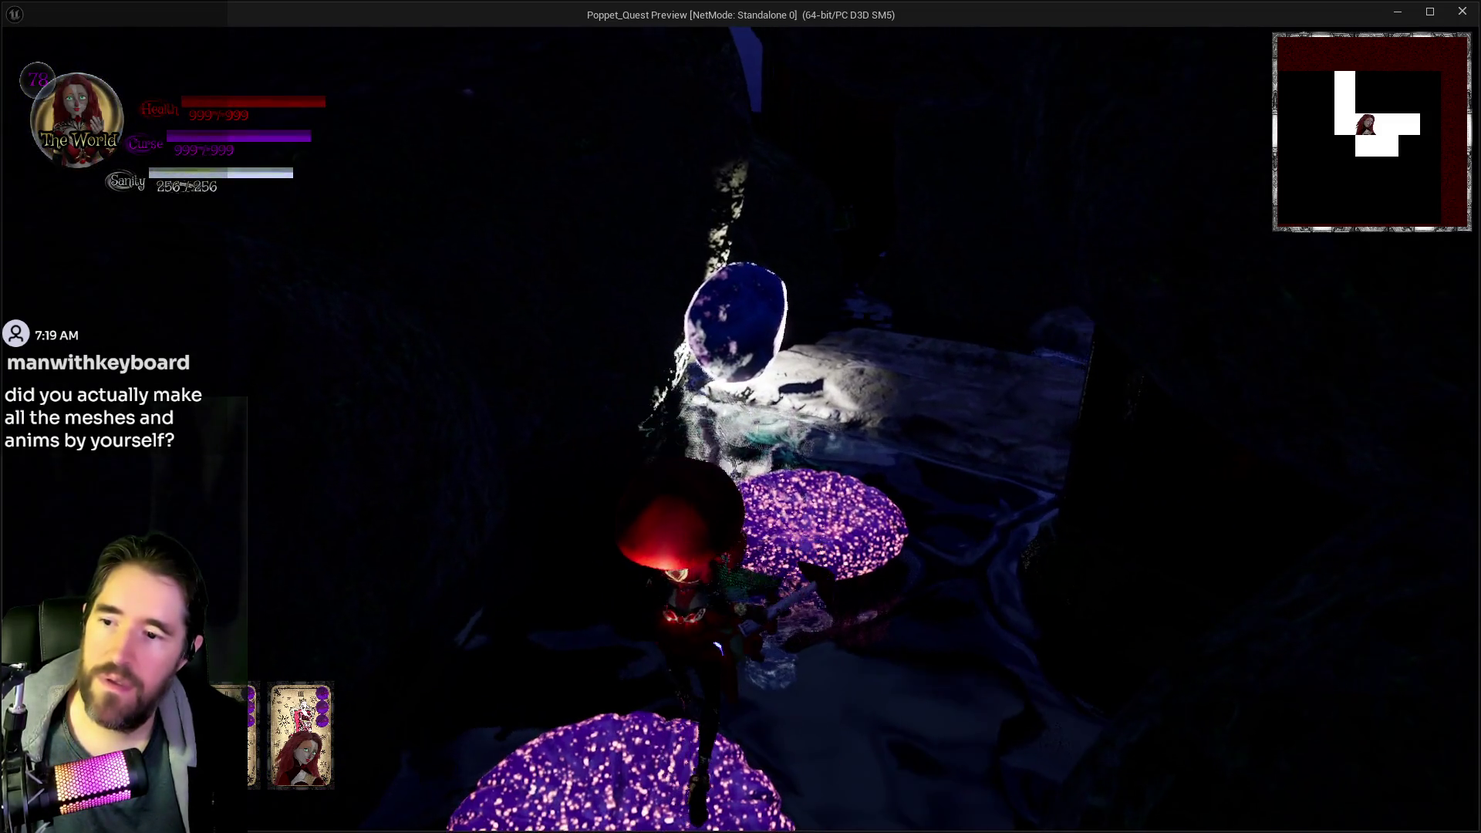
pyautogui.press('Escape')
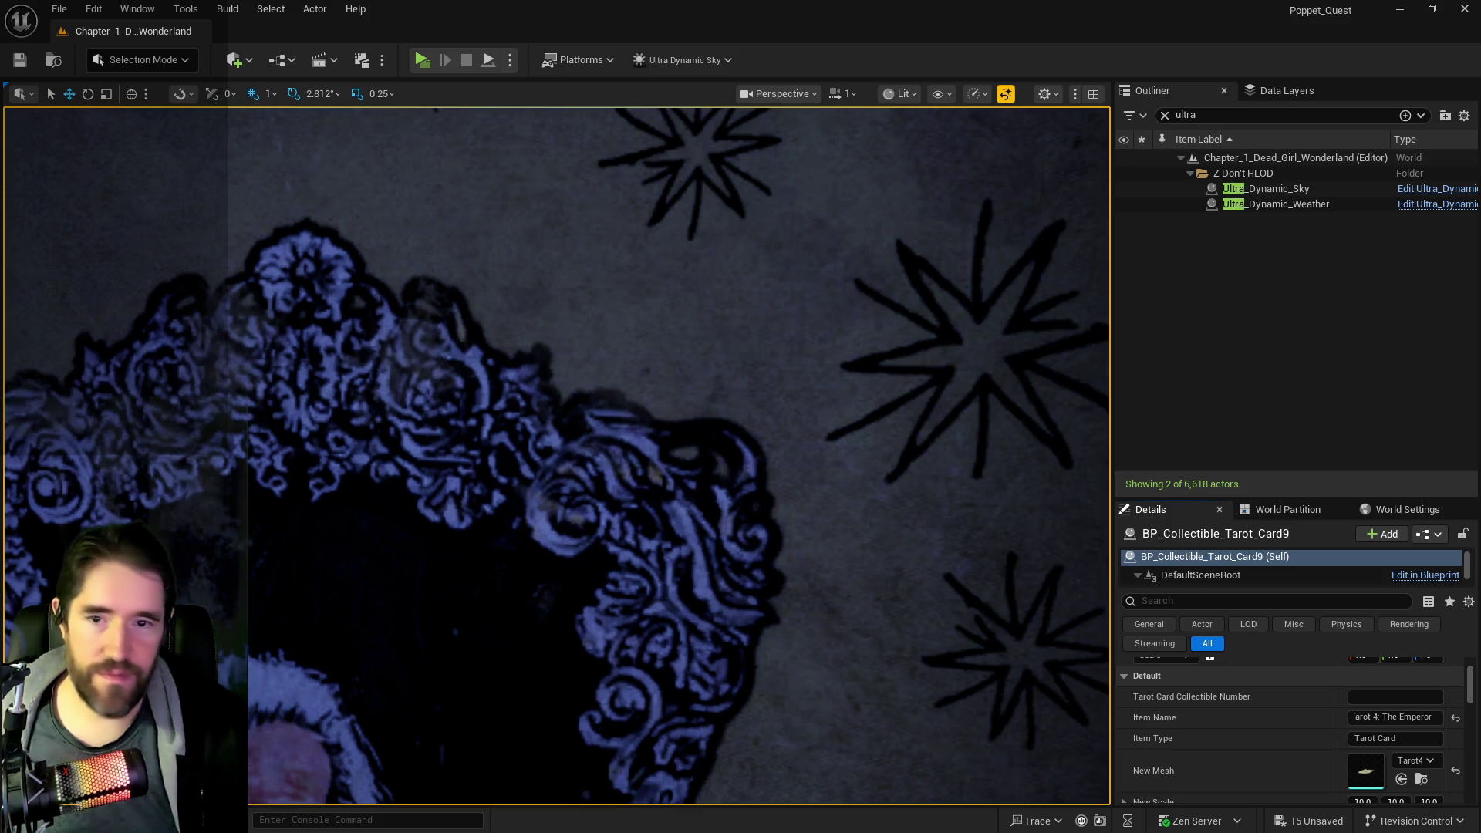
# - Frame BP_Collectible_Tarot_Card9 in the viewport and orbit in closer and lower on it
pyautogui.press('f')
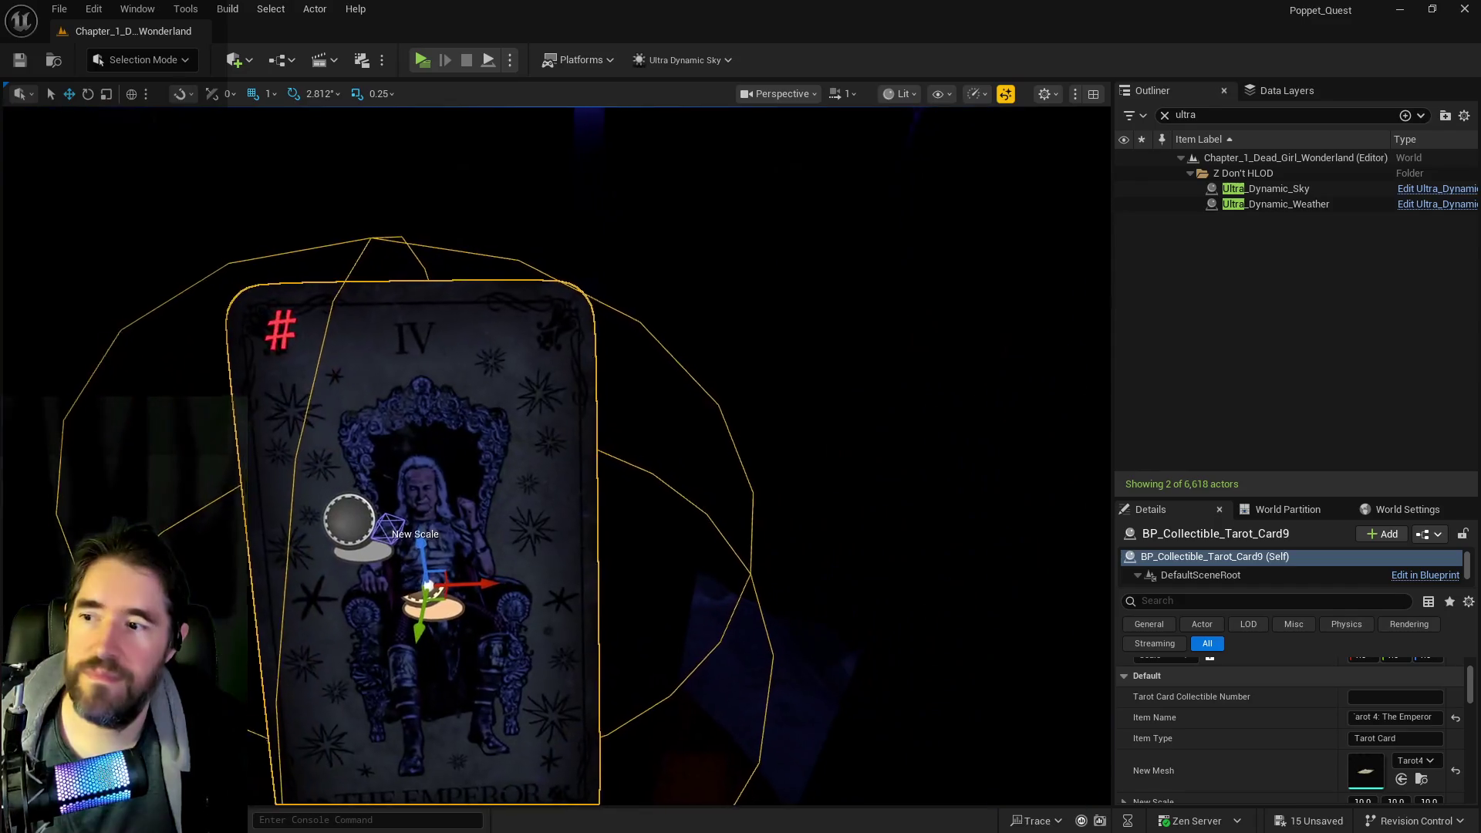
pyautogui.press('f')
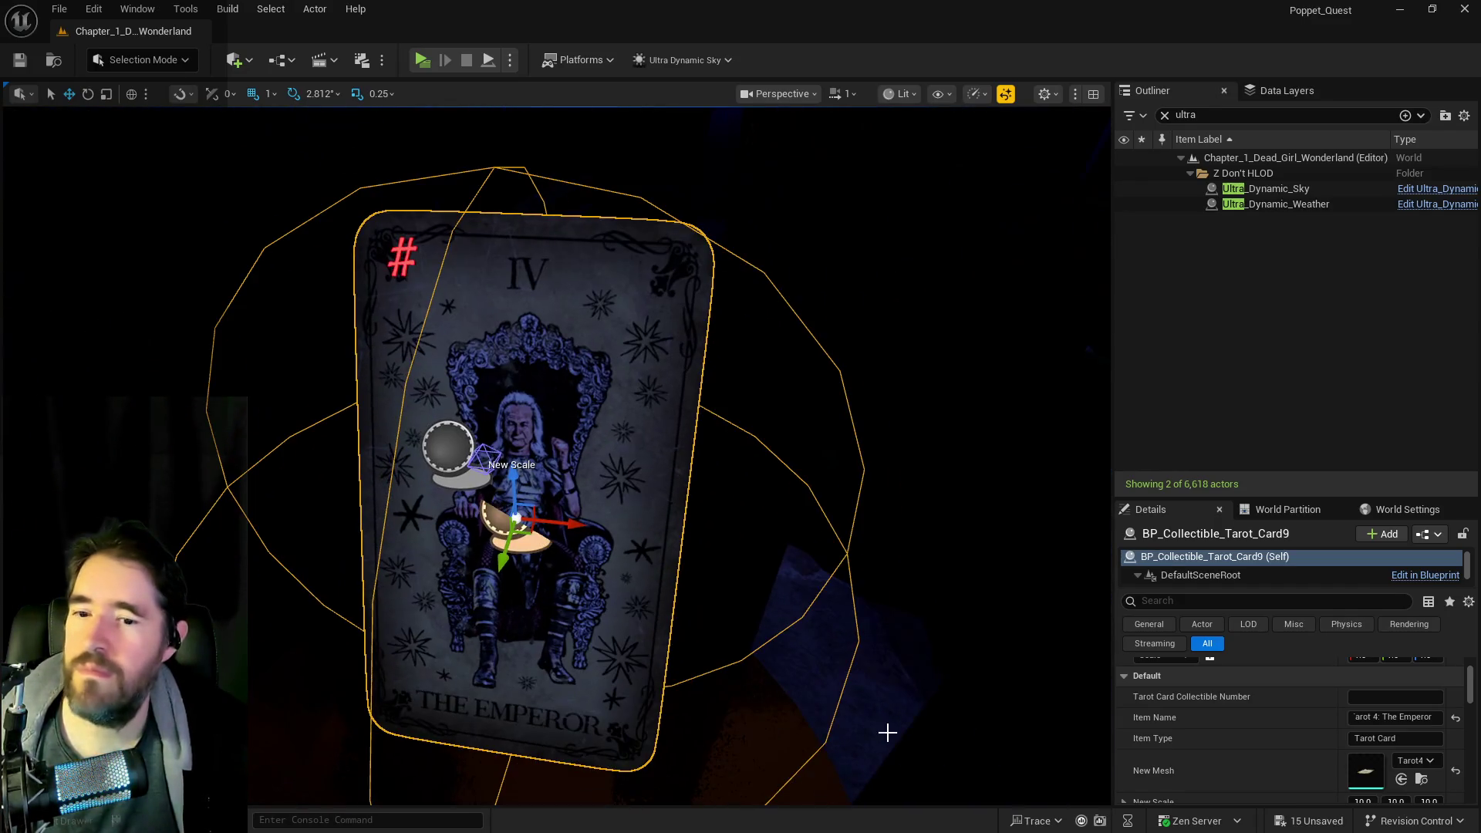
pyautogui.scroll(-2, 1346, 757)
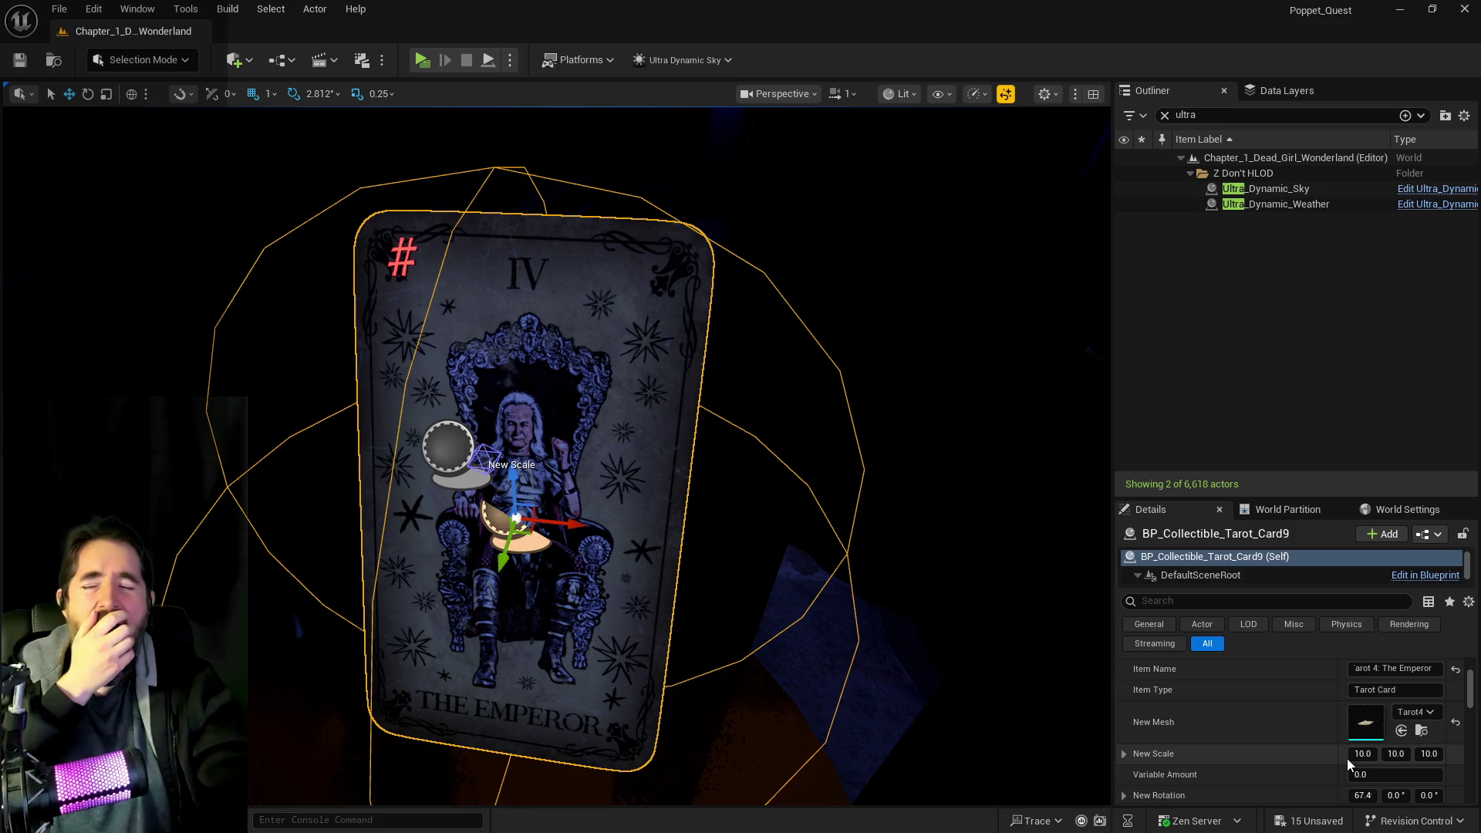
pyautogui.moveTo(877, 707)
pyautogui.mouseDown()
pyautogui.moveTo(876, 664)
pyautogui.moveTo(876, 718)
pyautogui.mouseUp()
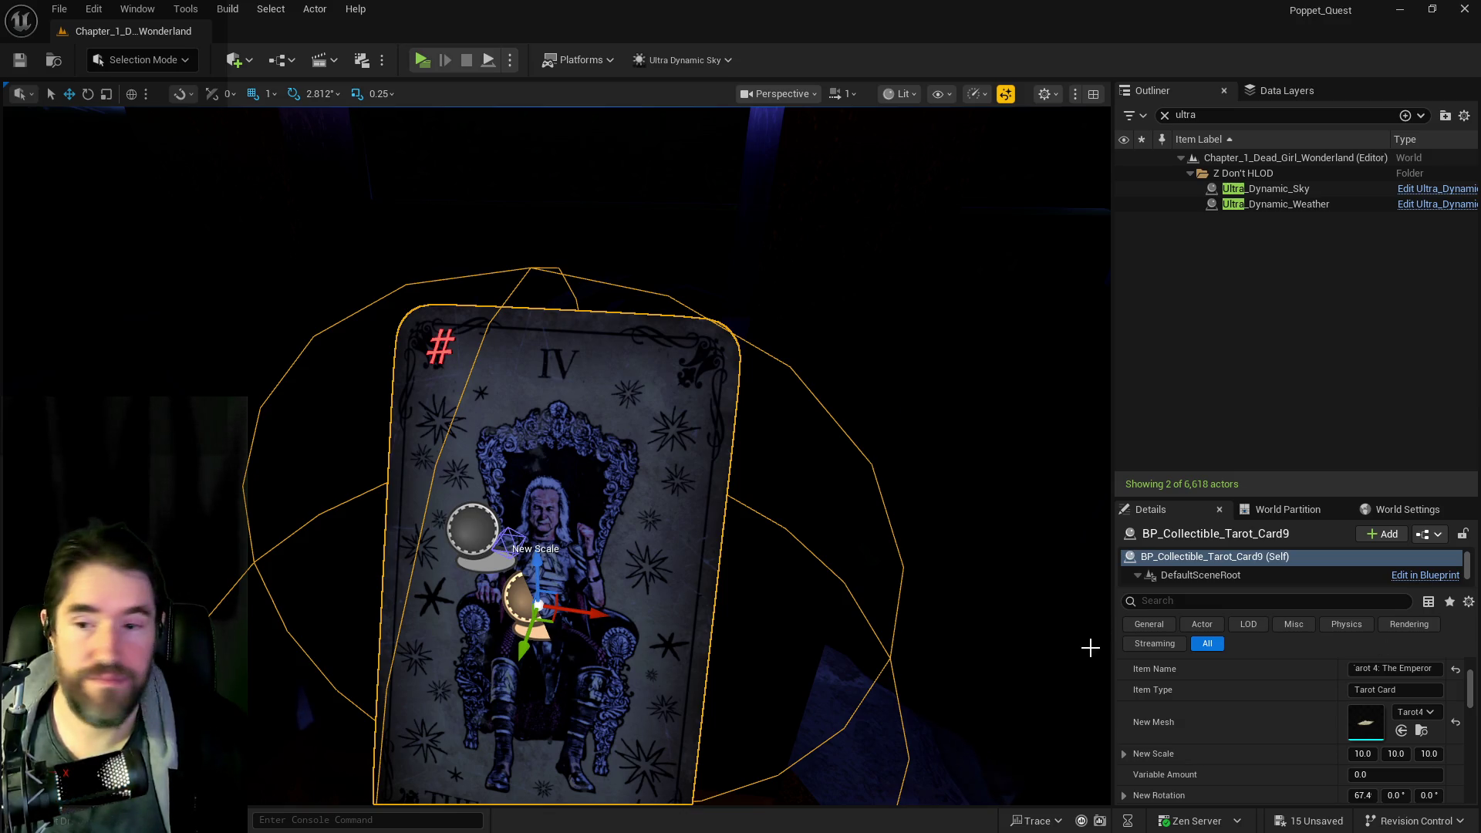
pyautogui.scroll(-1, 1359, 735)
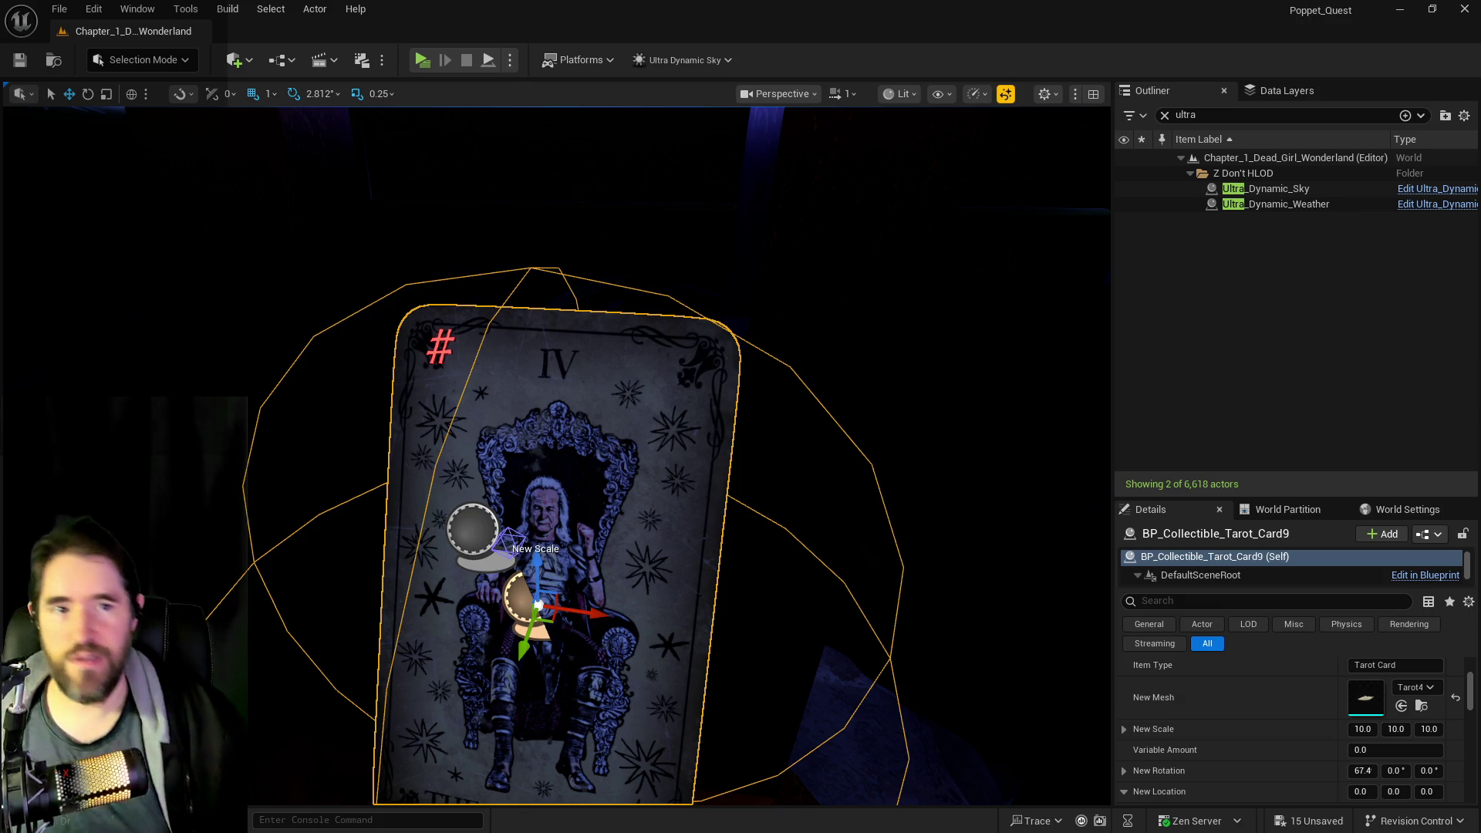
# - Jump to camera bookmark 1 on the dark cave path and zoom to the Emperor tarot card's spot
pyautogui.press('1')
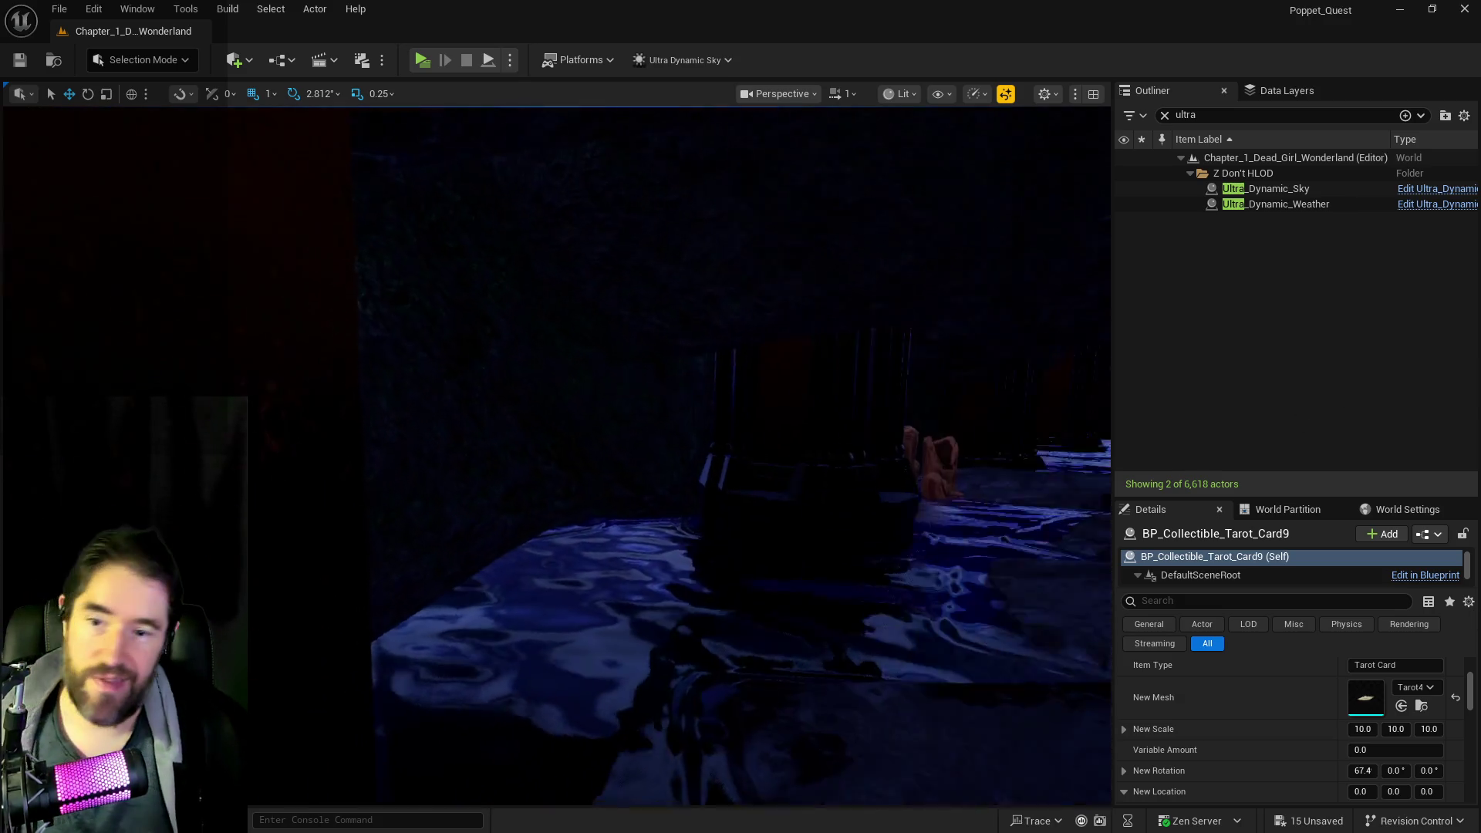
pyautogui.scroll(-6, 278, 714)
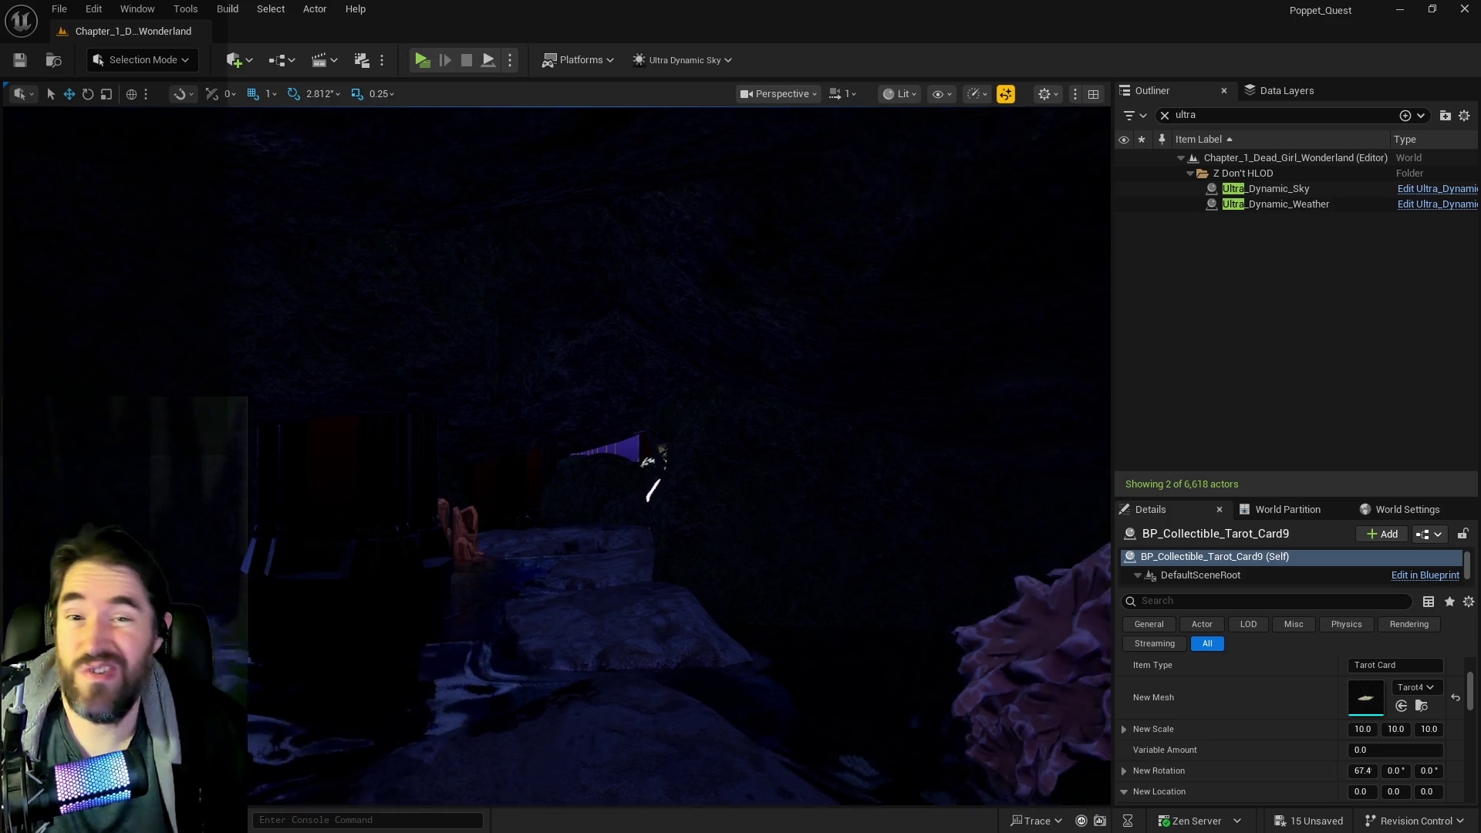
pyautogui.scroll(-8, 555, 455)
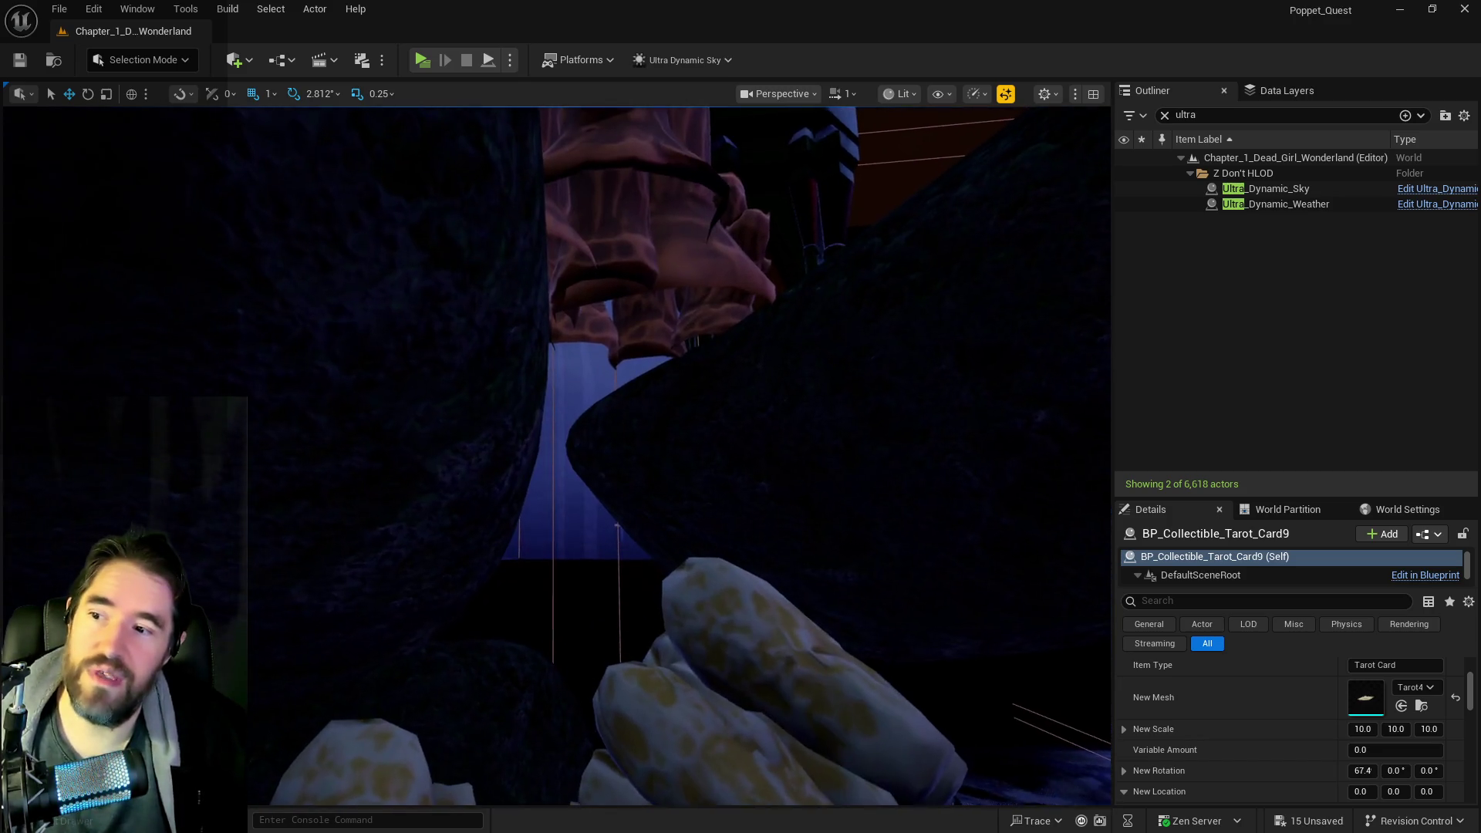
pyautogui.scroll(-8, 556, 455)
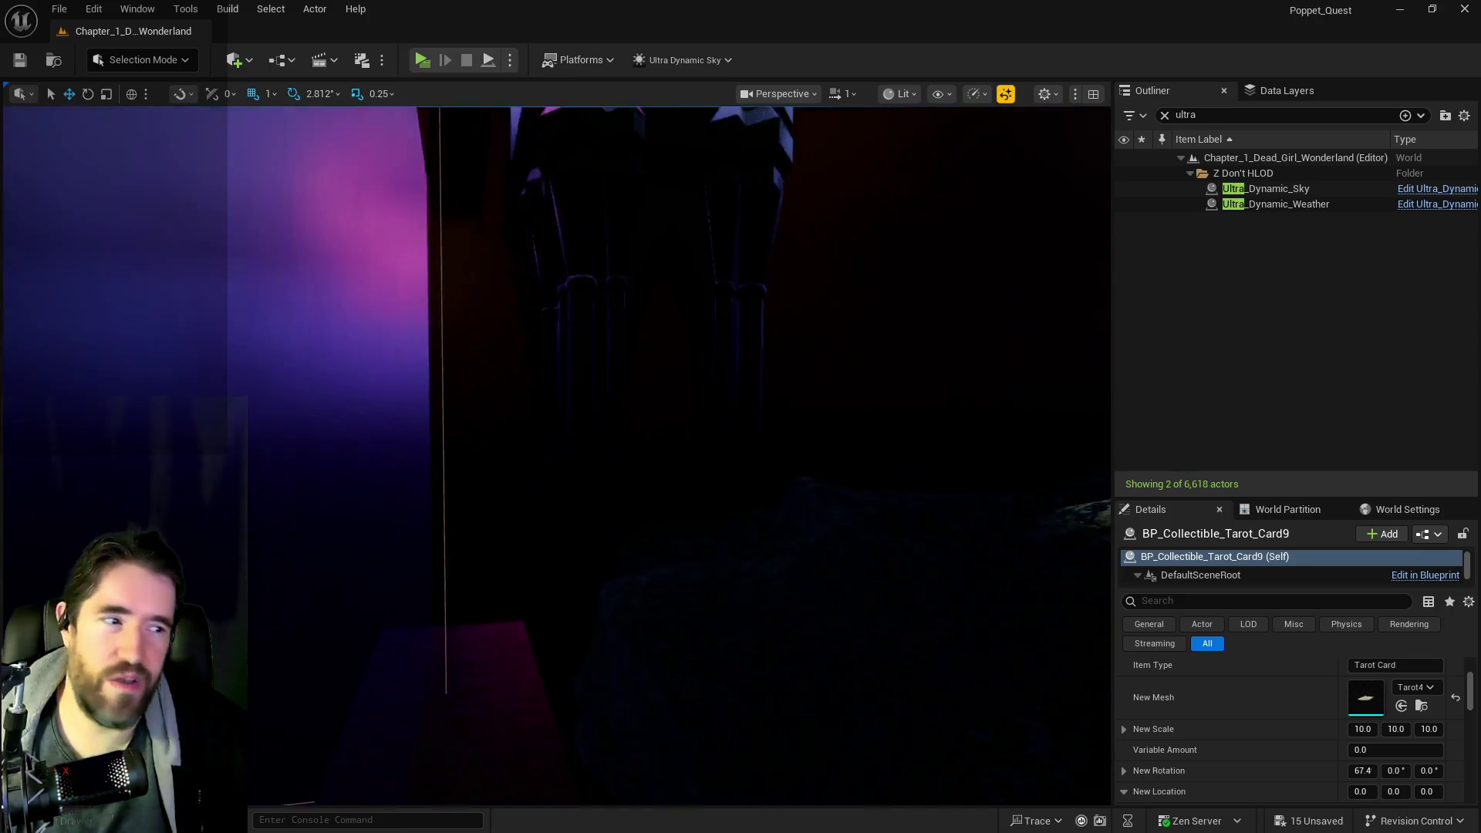
pyautogui.scroll(3, 663, 432)
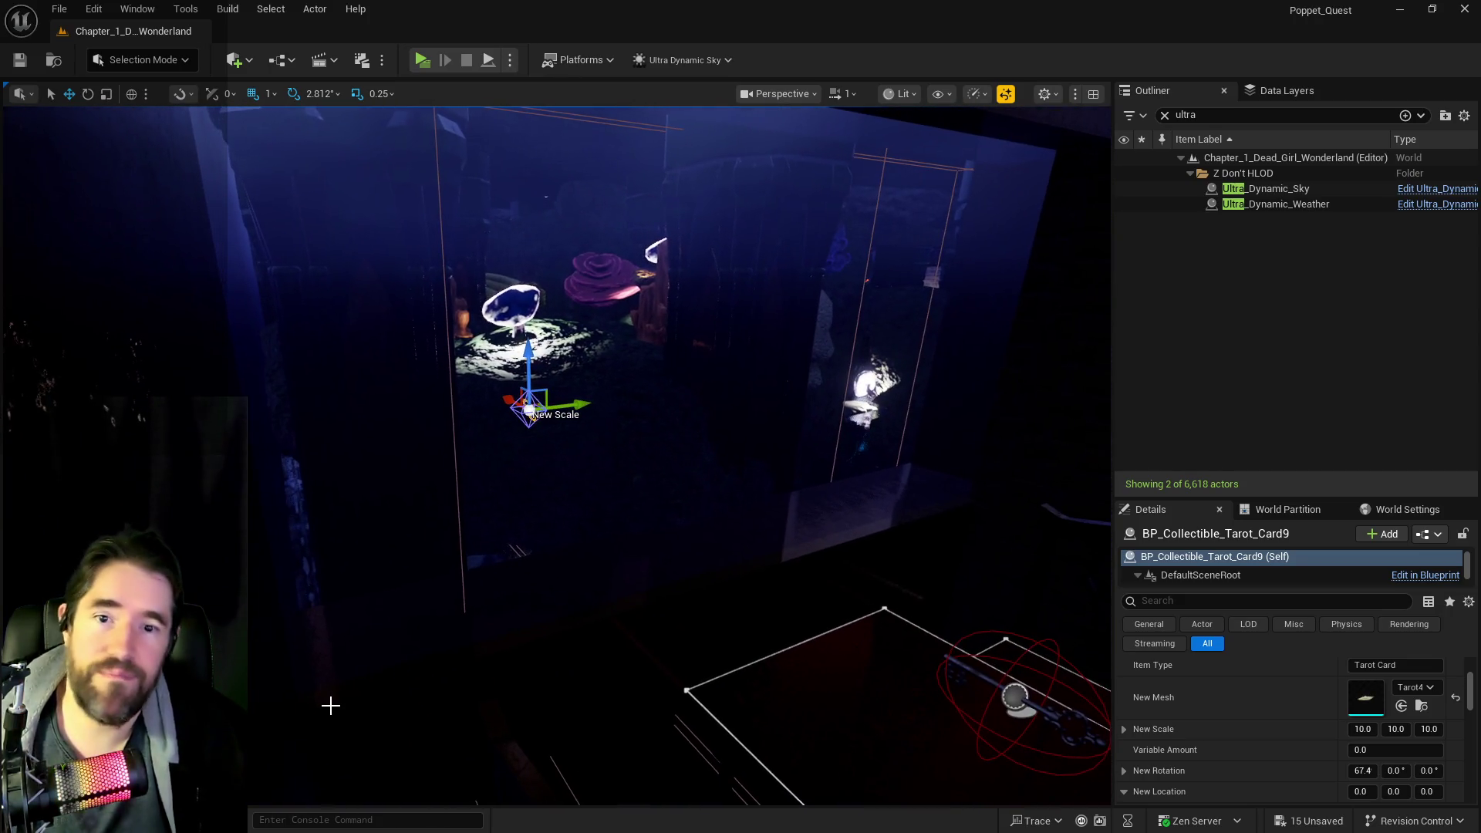